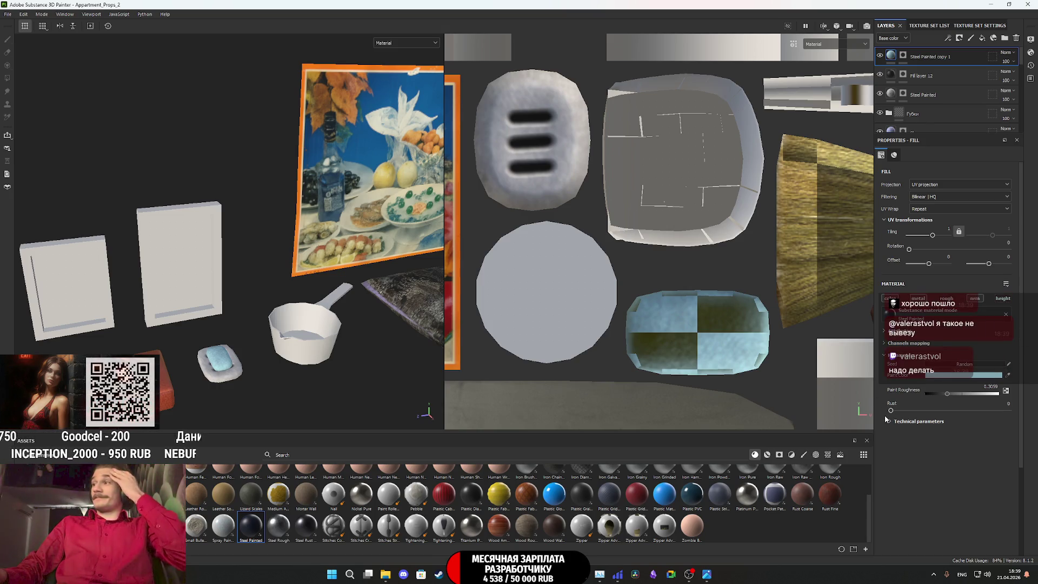
Open the Steel Painted copy 1 layer name for editing and confirm it
scroll(702, 332, down, 3)
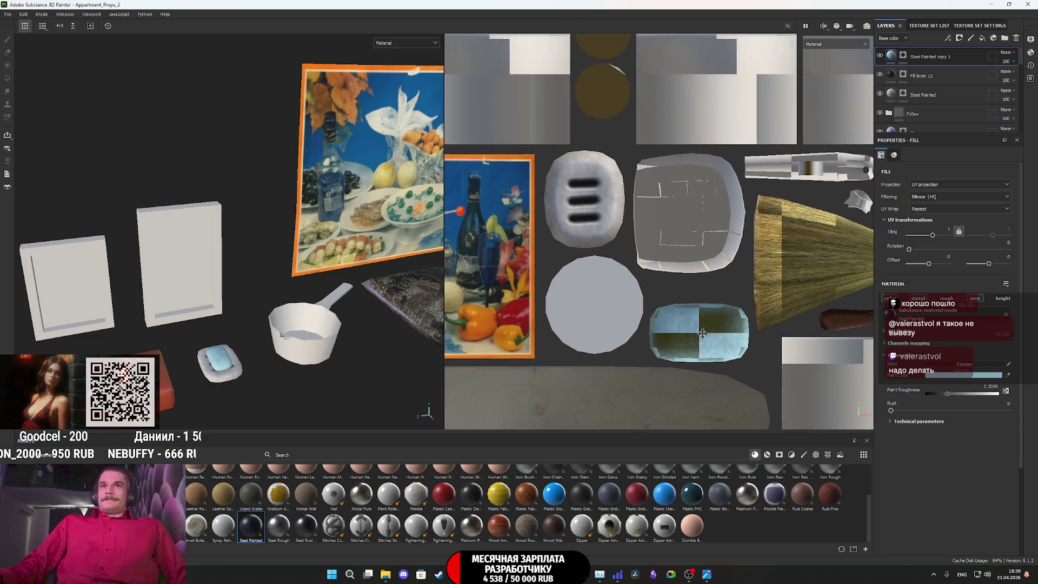
scroll(701, 334, up, 2)
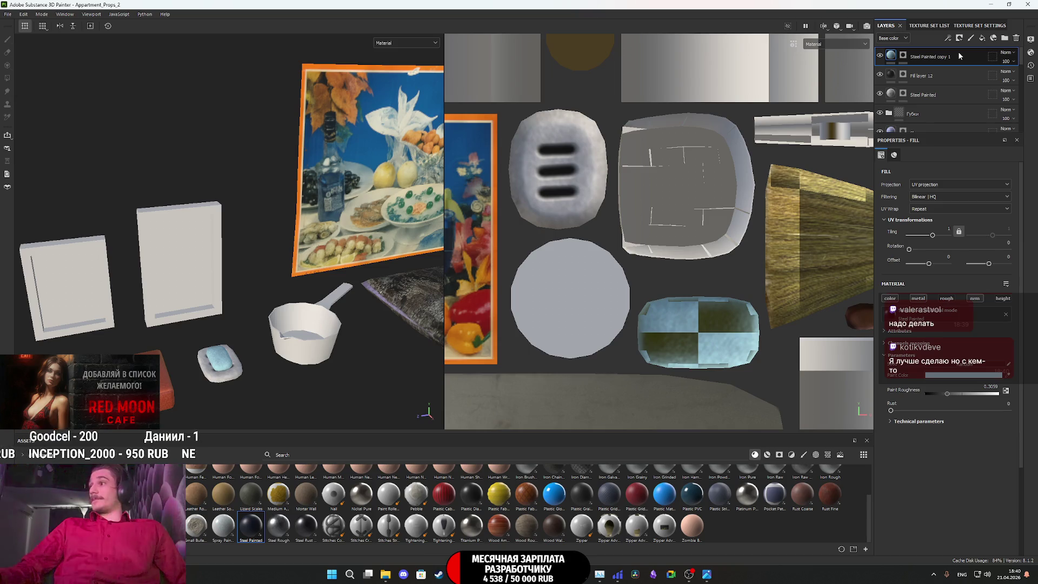
double_click(969, 58)
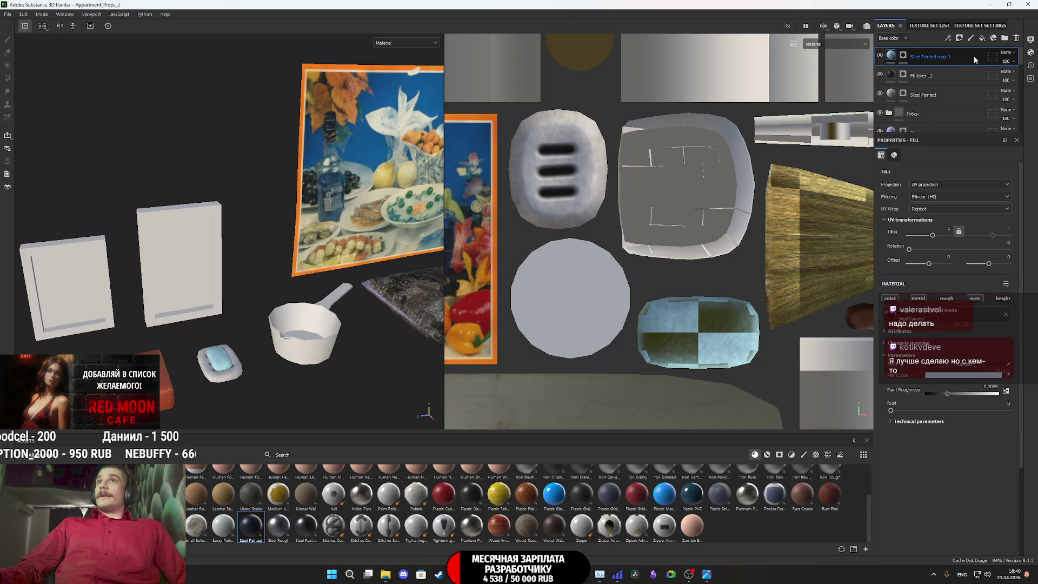
key(Return)
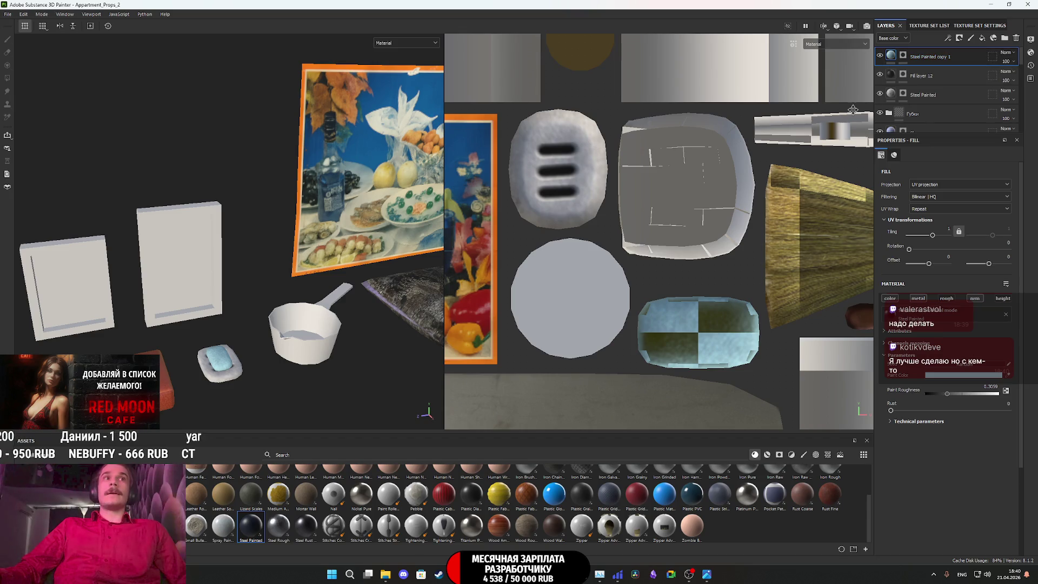
Frame all the props in the viewport and select the Steel Painted layer's mask
scroll(348, 309, down, 4)
mouse_move(319, 332)
middle_down()
mouse_move(379, 277)
mouse_move(430, 265)
mouse_move(300, 281)
middle_up()
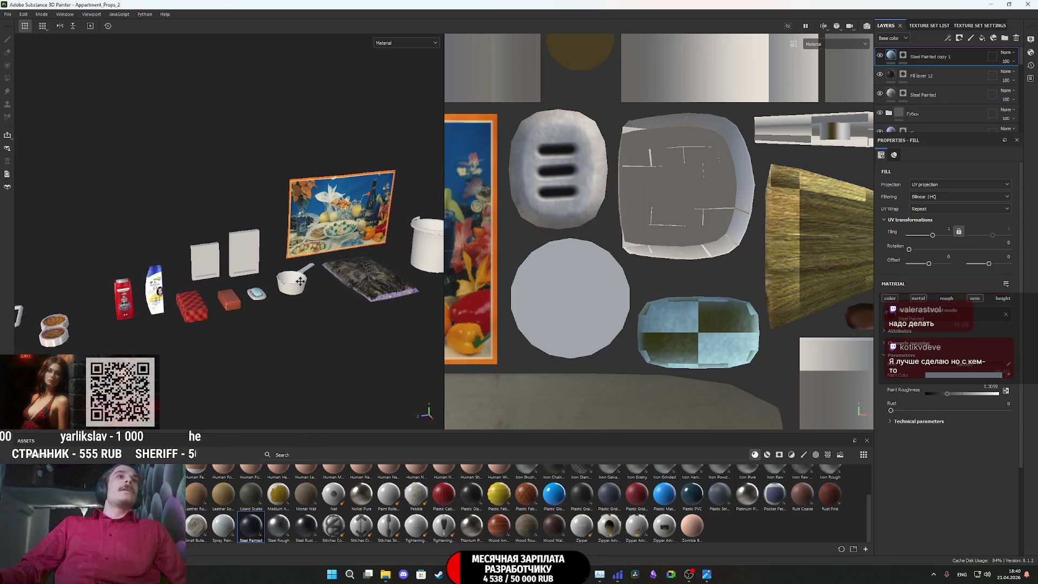
click(902, 97)
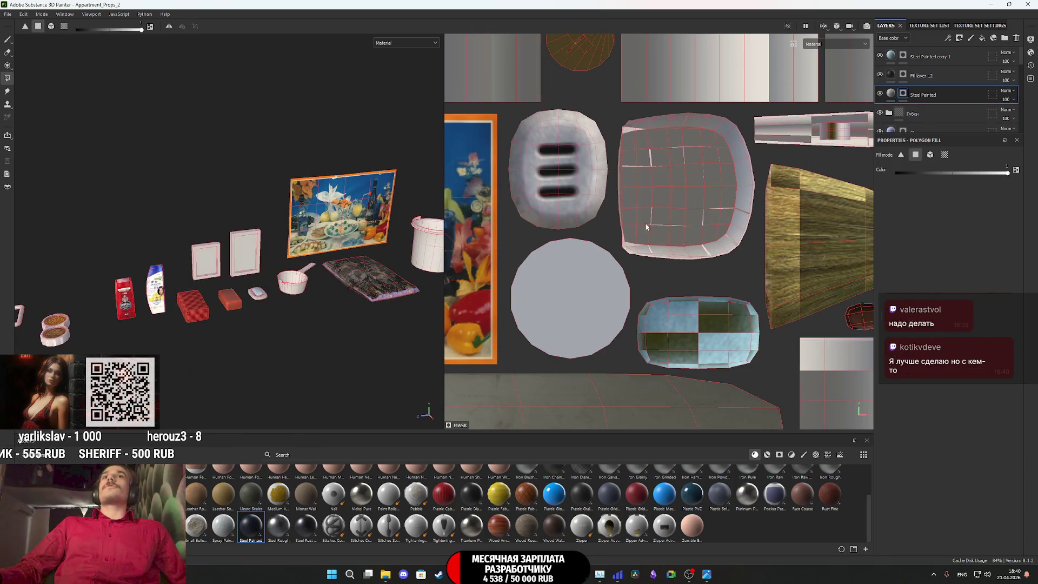
Switch the mask tool to polygon fill and orbit and zoom in on the chair
key(4)
mouse_move(125, 306)
alt+mouse_down()
mouse_move(333, 350)
mouse_move(236, 274)
alt+mouse_up()
alt+right_drag(236, 274, 277, 279)
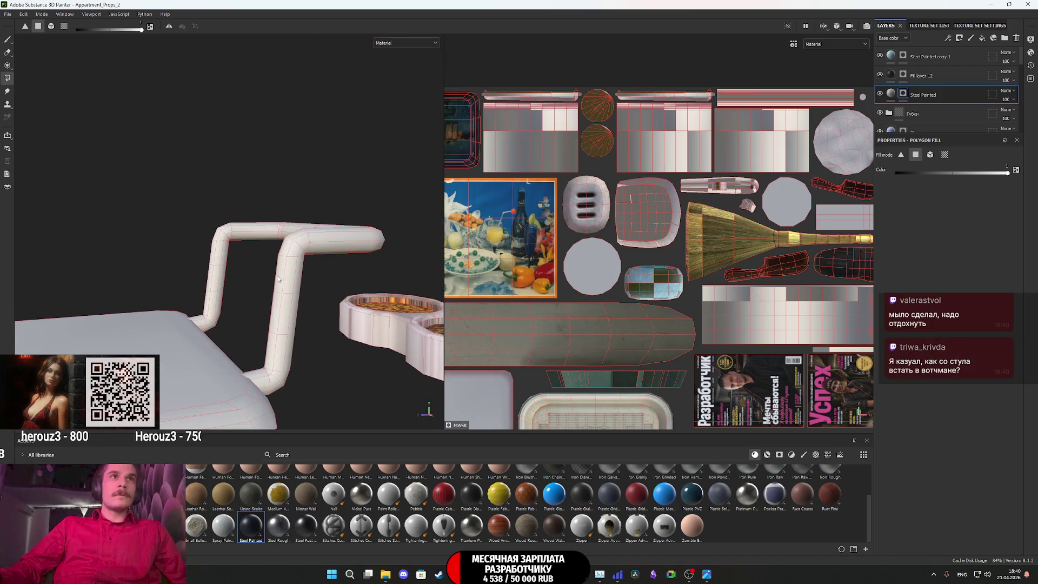
alt+drag(318, 285, 296, 287)
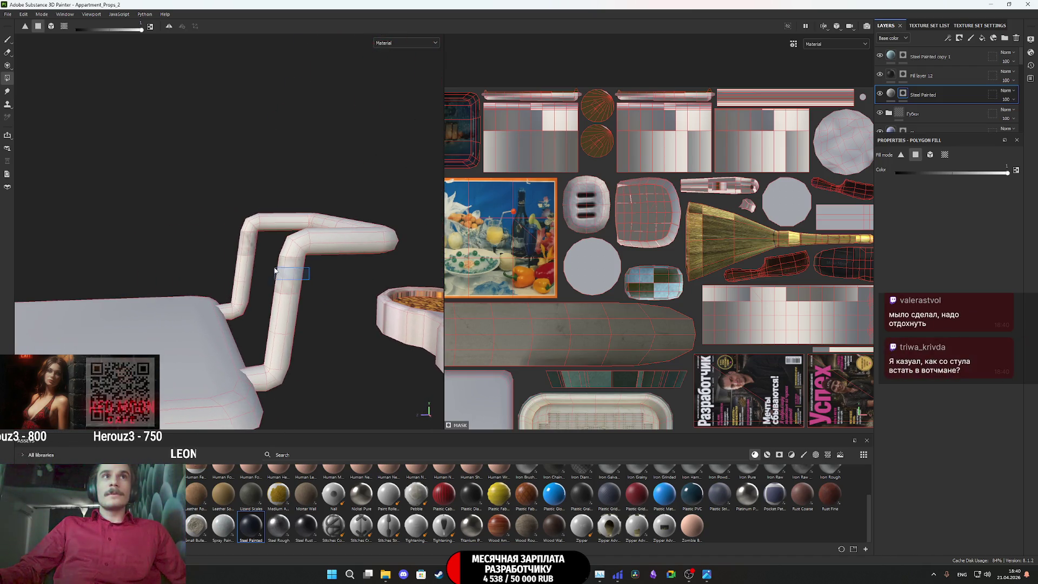
Frame the chair pipes along their length, then bring the Chrome window forward
scroll(731, 255, up, 3)
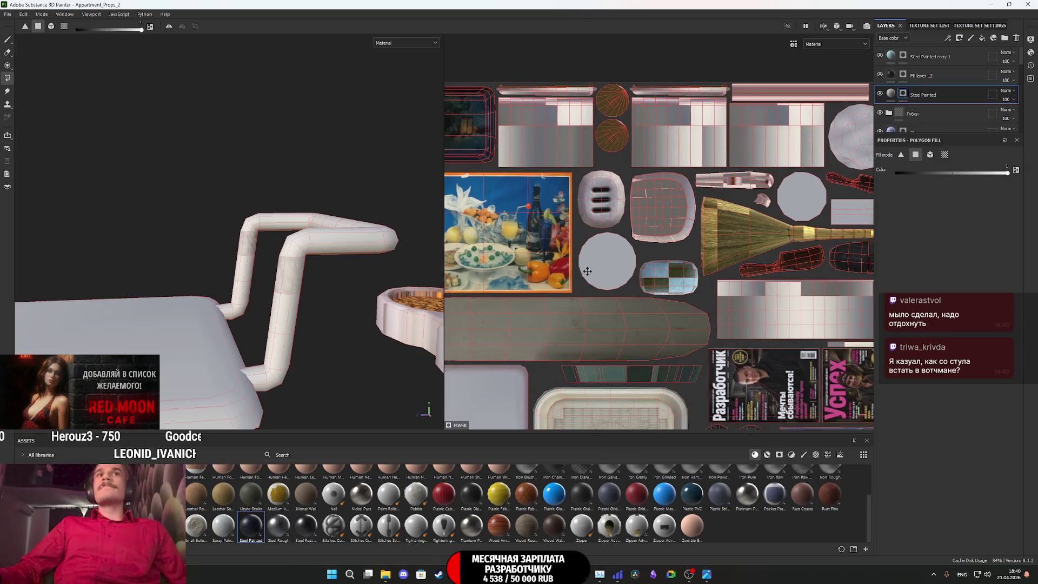
alt+middle_drag(314, 265, 336, 296)
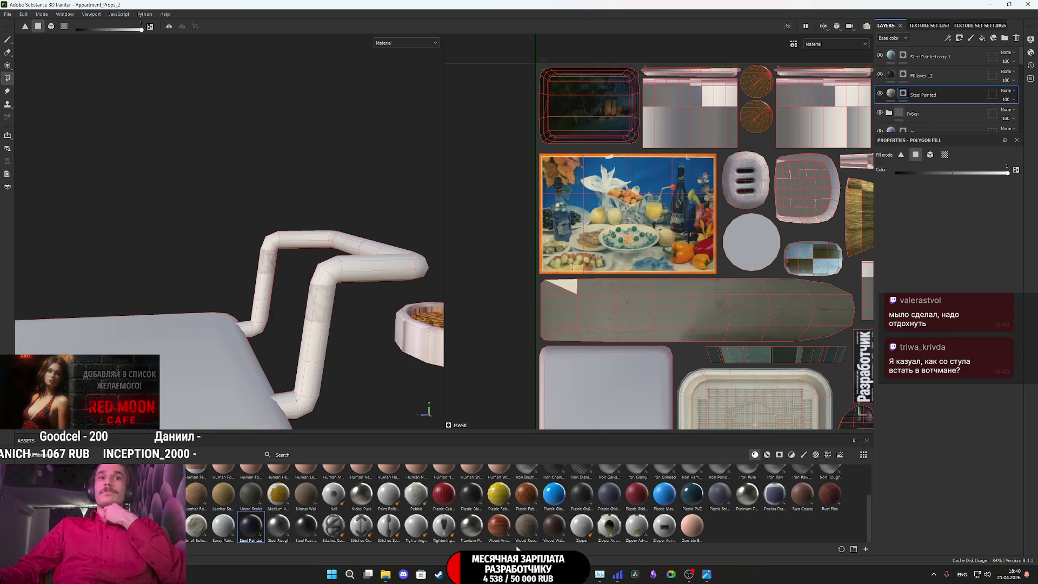
mouse_move(457, 574)
click(457, 535)
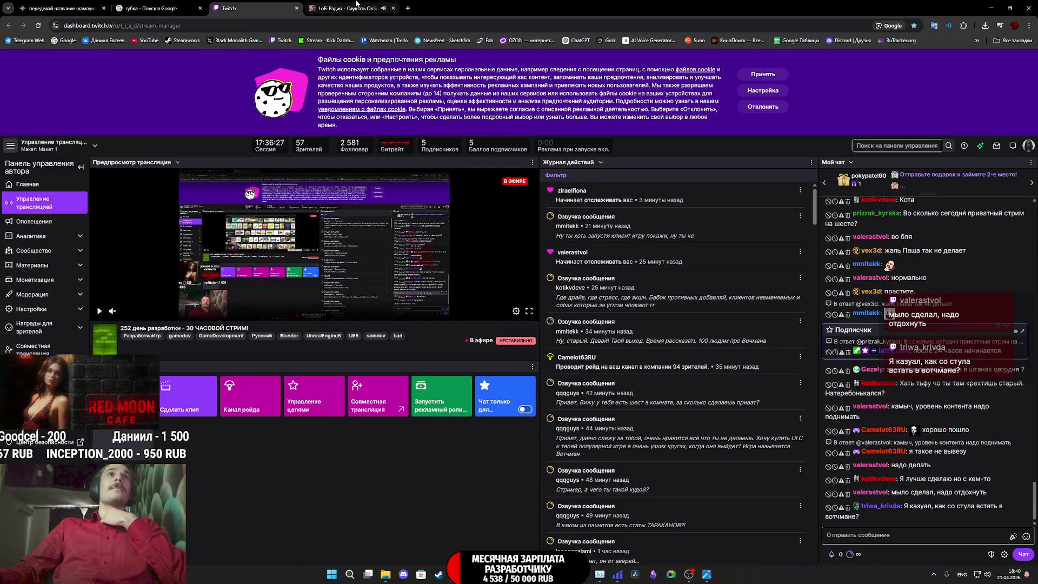
Check the LoFi Radio tab and its donation popup, then the Twitch tab, then return to Painter
click(346, 8)
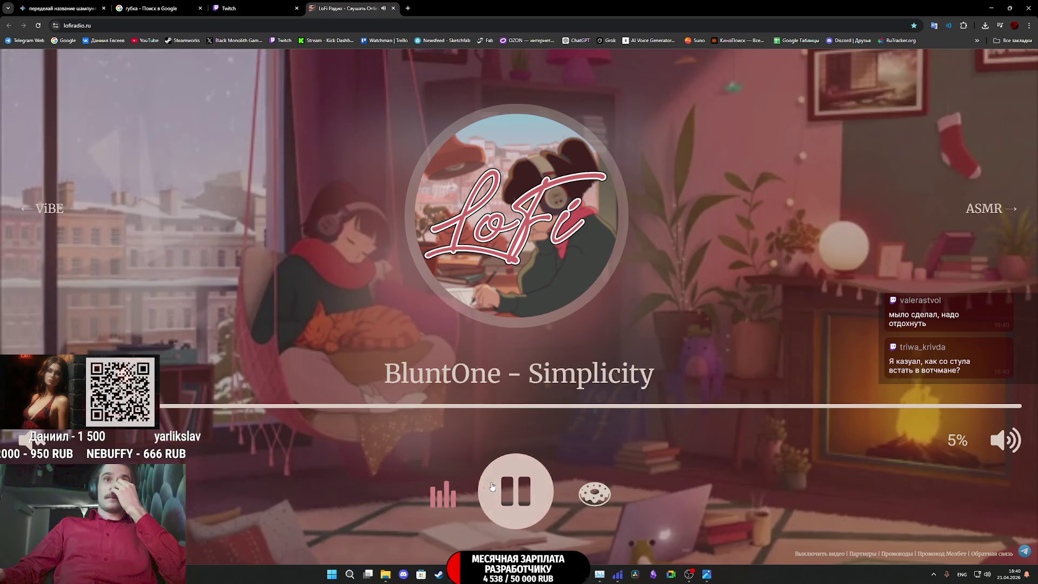
click(597, 499)
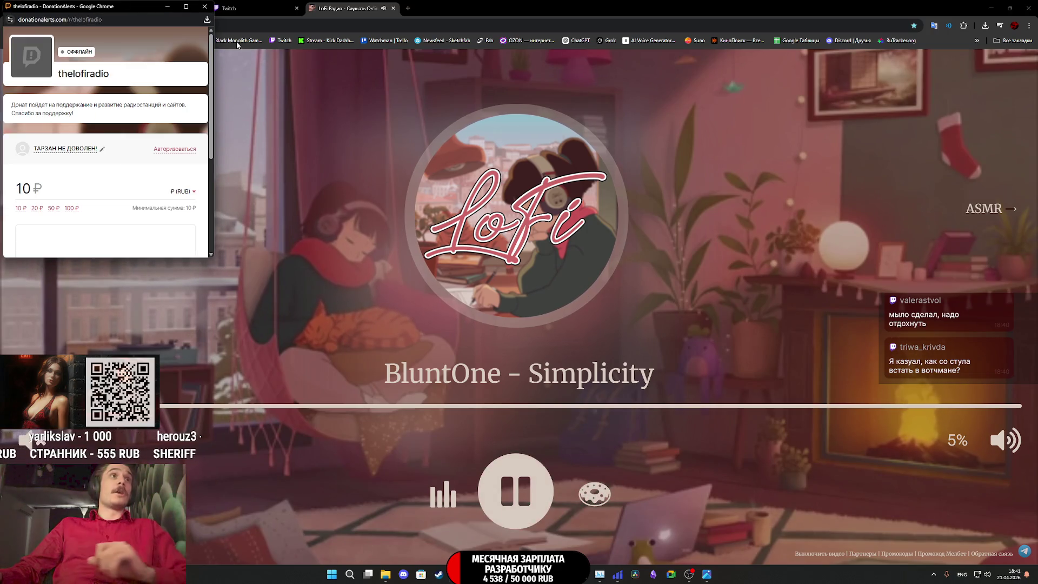
click(204, 6)
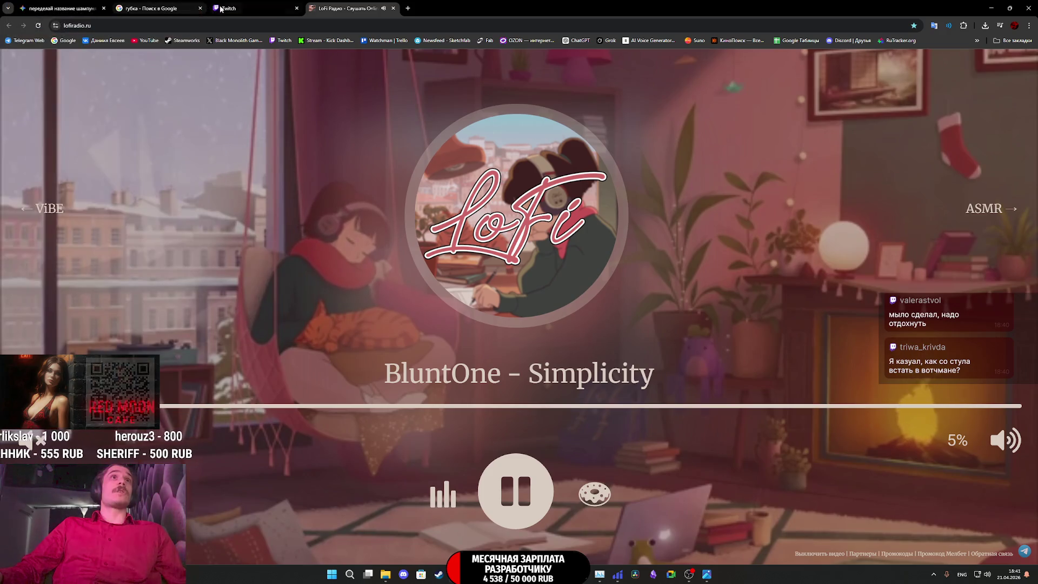
click(254, 8)
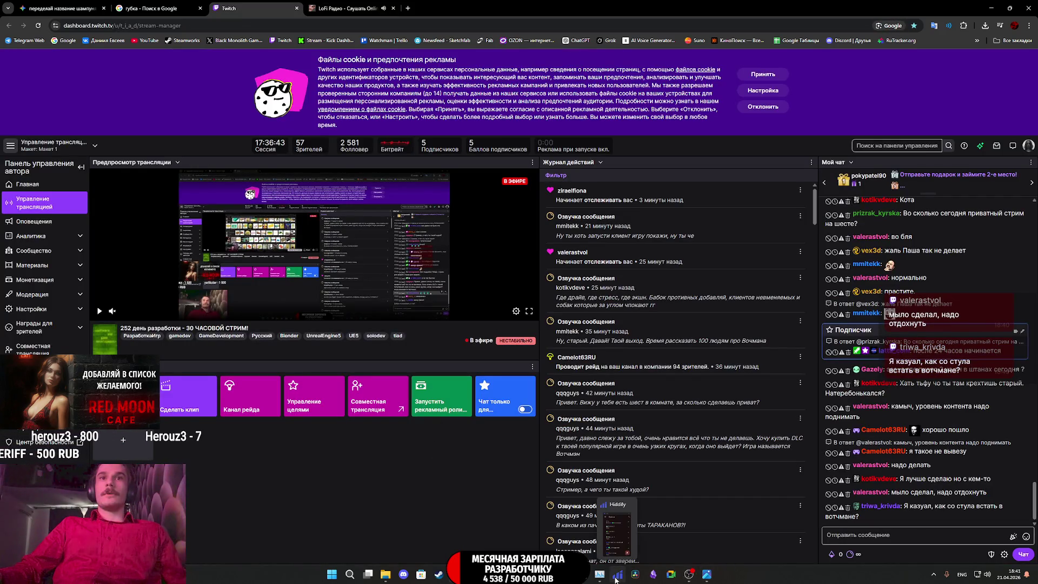
click(616, 530)
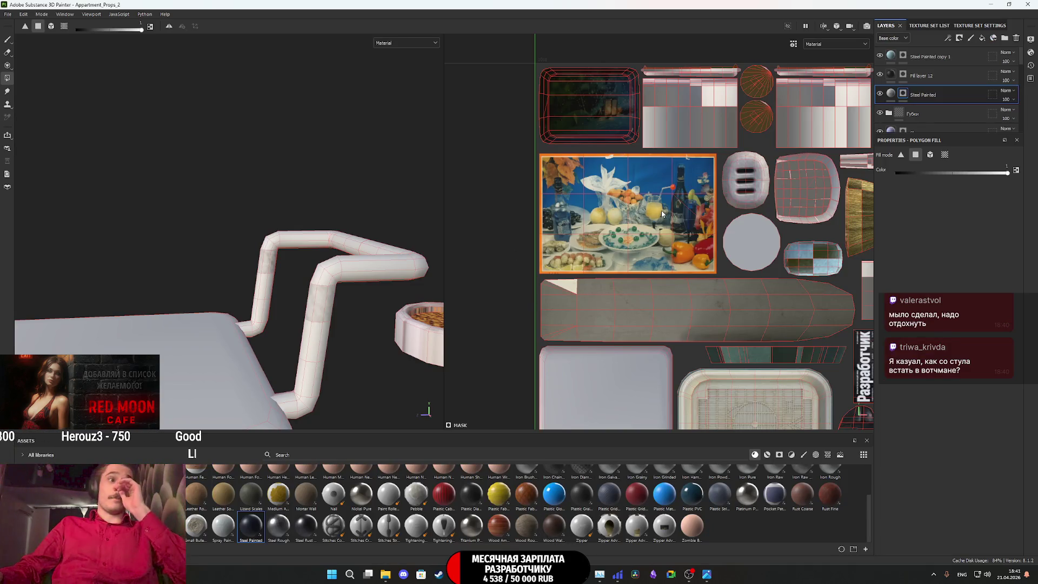
Polygon-fill the left part of the chair's pipe UV island with Steel Painted
scroll(319, 359, up, 3)
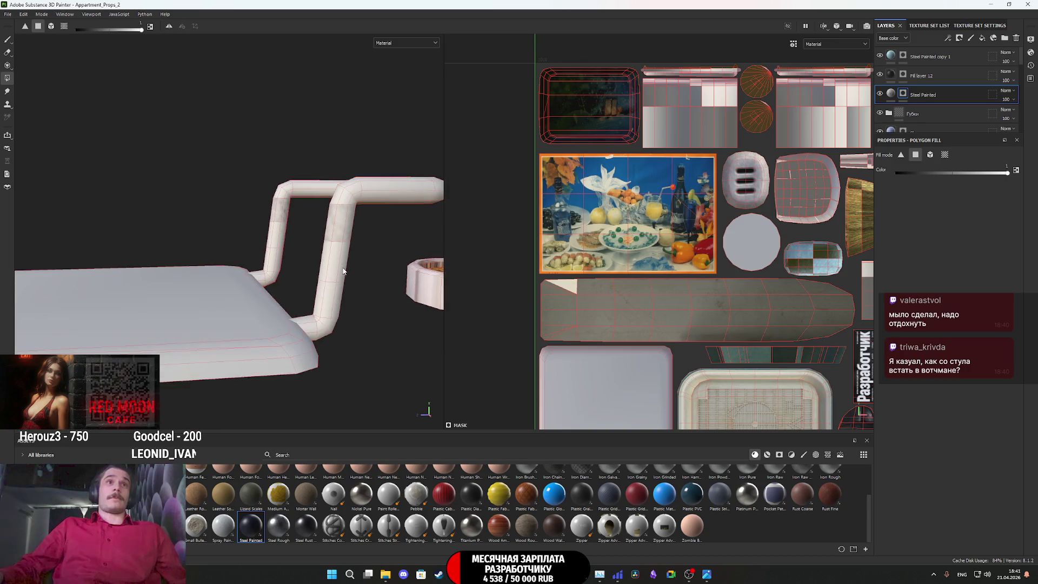
drag(361, 324, 284, 314)
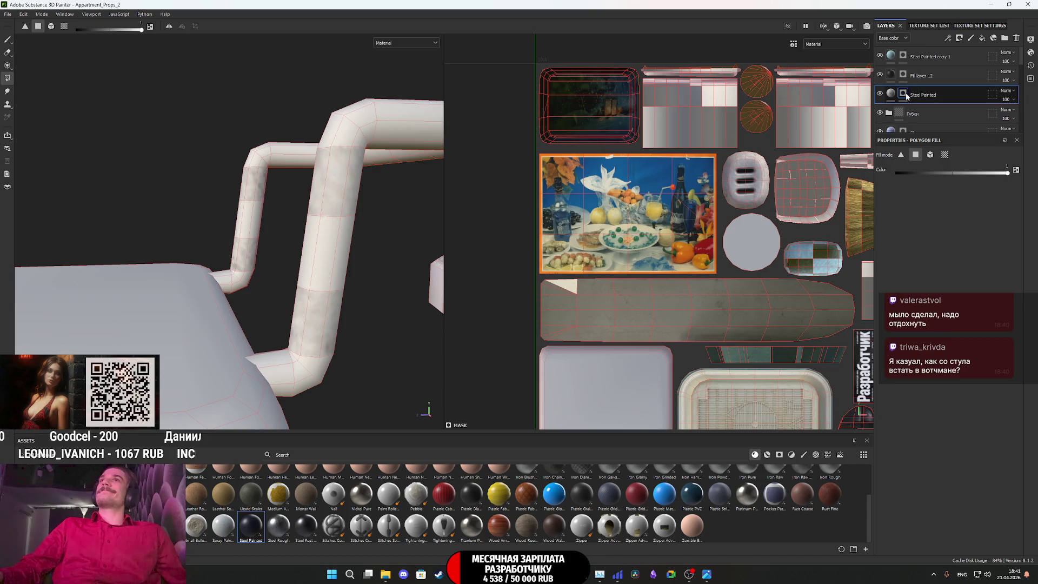
alt+drag(381, 308, 398, 289)
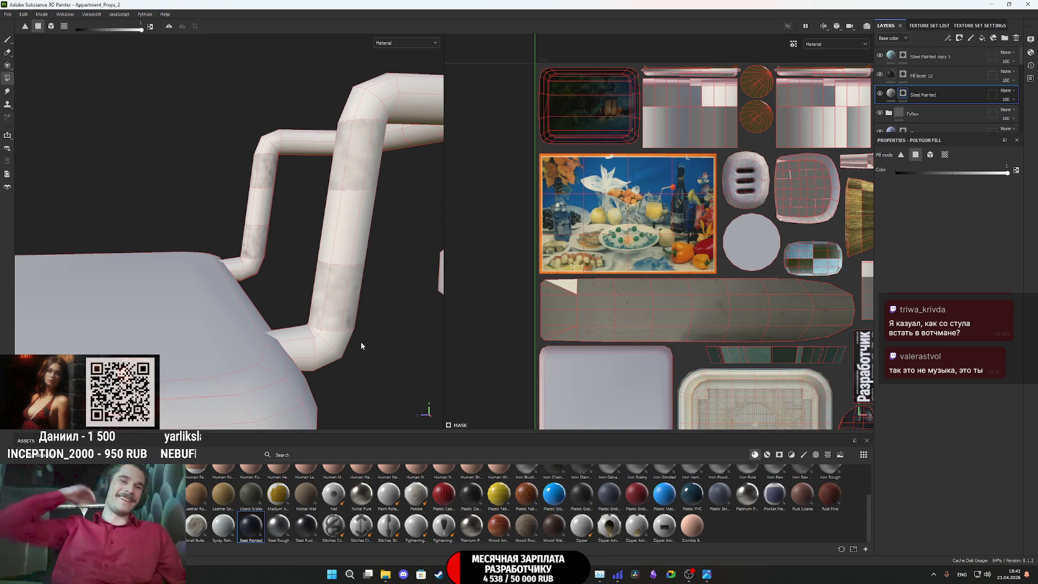
scroll(738, 307, down, 2)
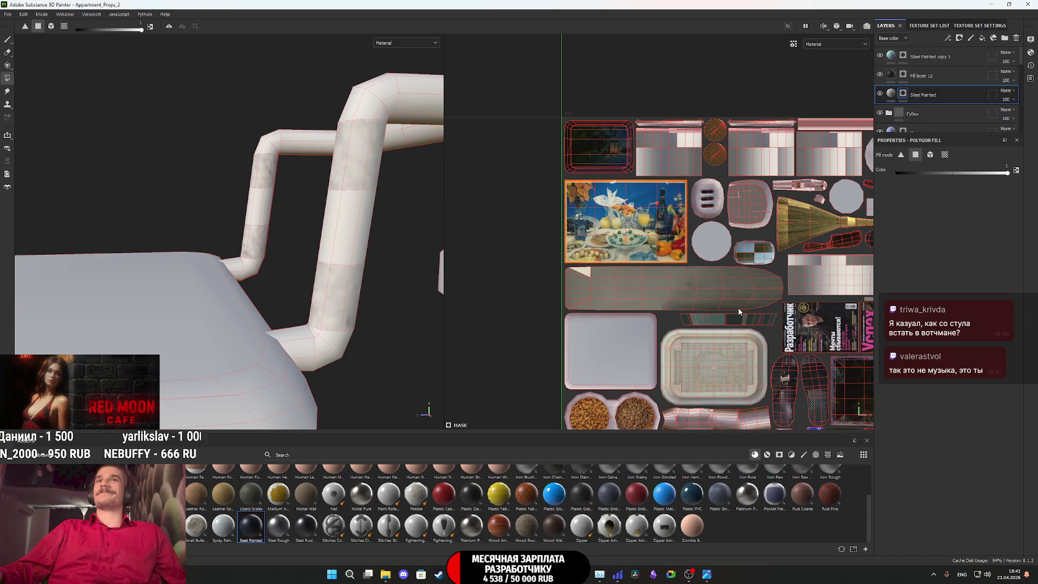
middle_drag(738, 307, 650, 108)
scroll(622, 274, up, 5)
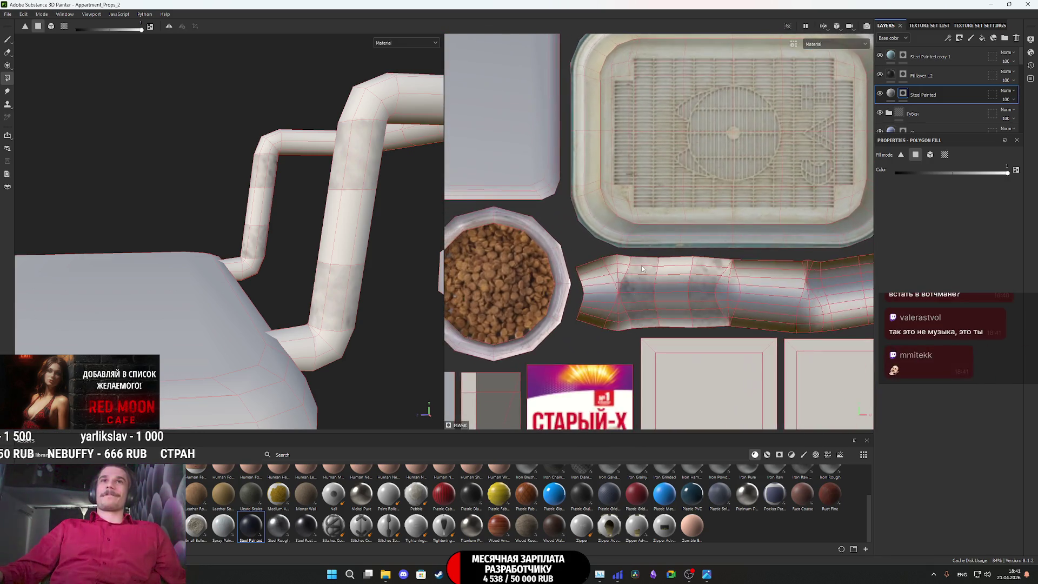
scroll(624, 335, up, 2)
drag(631, 334, 576, 227)
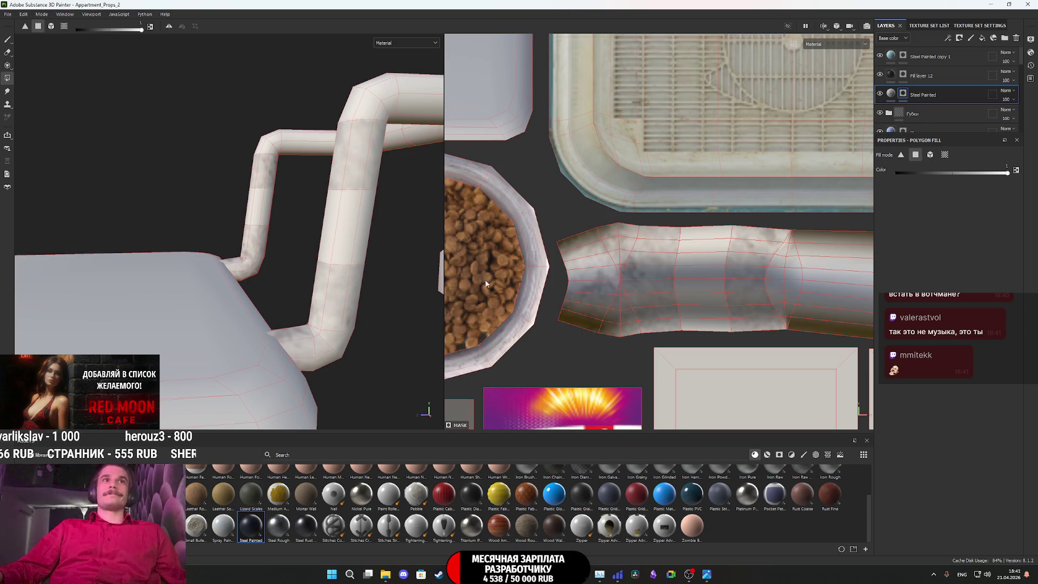
middle_drag(736, 285, 569, 296)
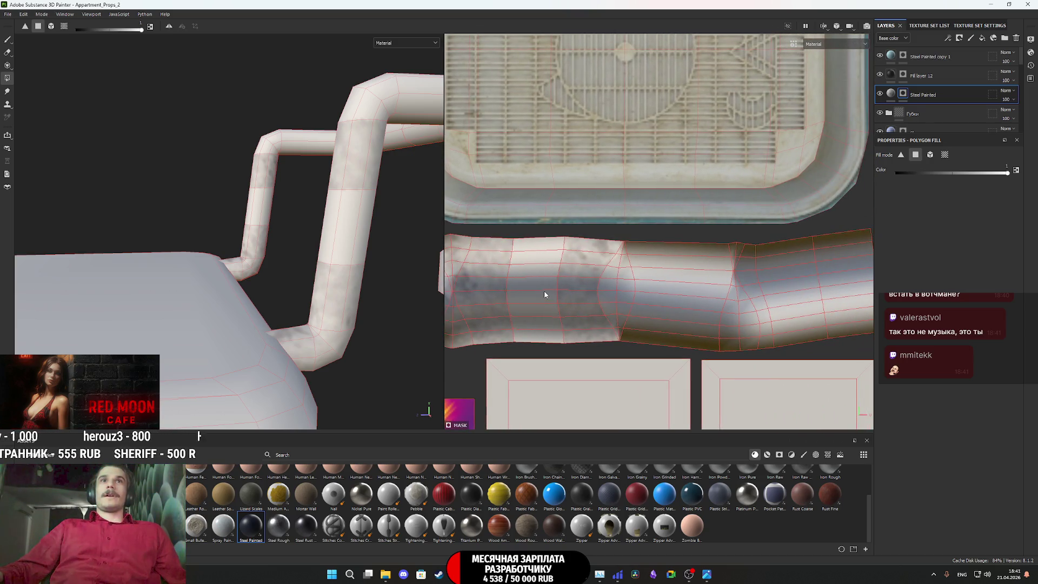
Fill more pipe sections and face strips, then move Steel Painted copy 1 higher in the stack
mouse_move(346, 195)
alt+mouse_down()
mouse_move(285, 281)
mouse_move(391, 318)
alt+mouse_up()
click(635, 317)
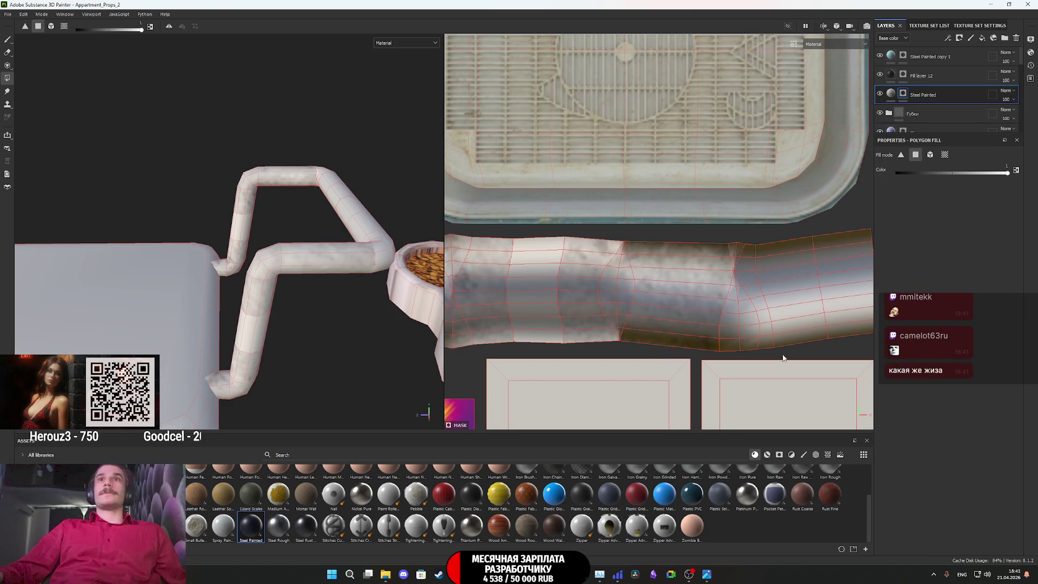
middle_drag(768, 344, 701, 344)
mouse_move(707, 358)
mouse_down()
mouse_move(658, 324)
mouse_move(692, 294)
mouse_move(681, 269)
mouse_move(655, 253)
mouse_up()
mouse_move(373, 252)
alt+mouse_down()
mouse_move(320, 250)
mouse_move(271, 297)
mouse_move(178, 308)
alt+mouse_up()
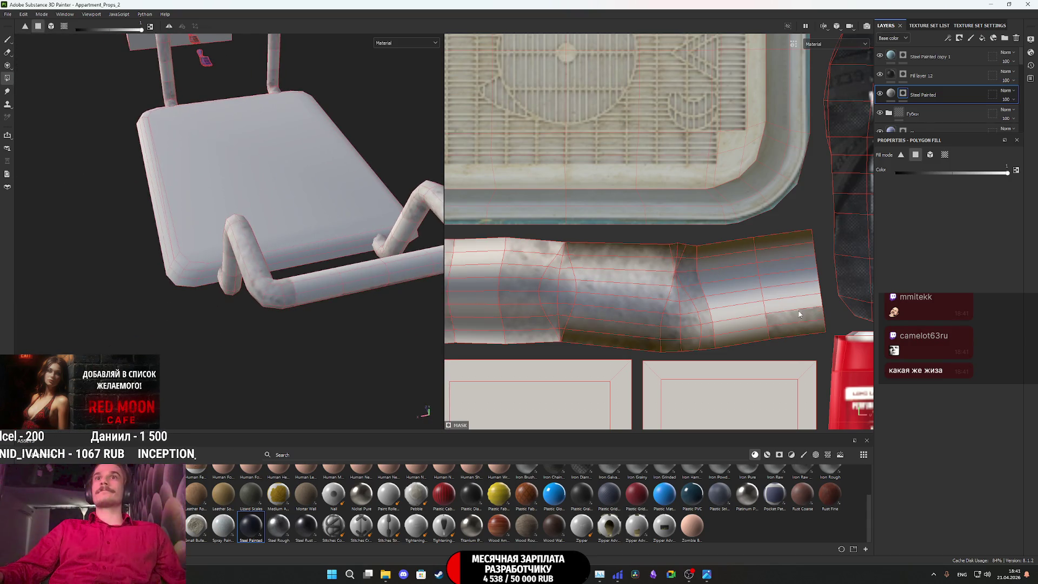
drag(795, 339, 790, 230)
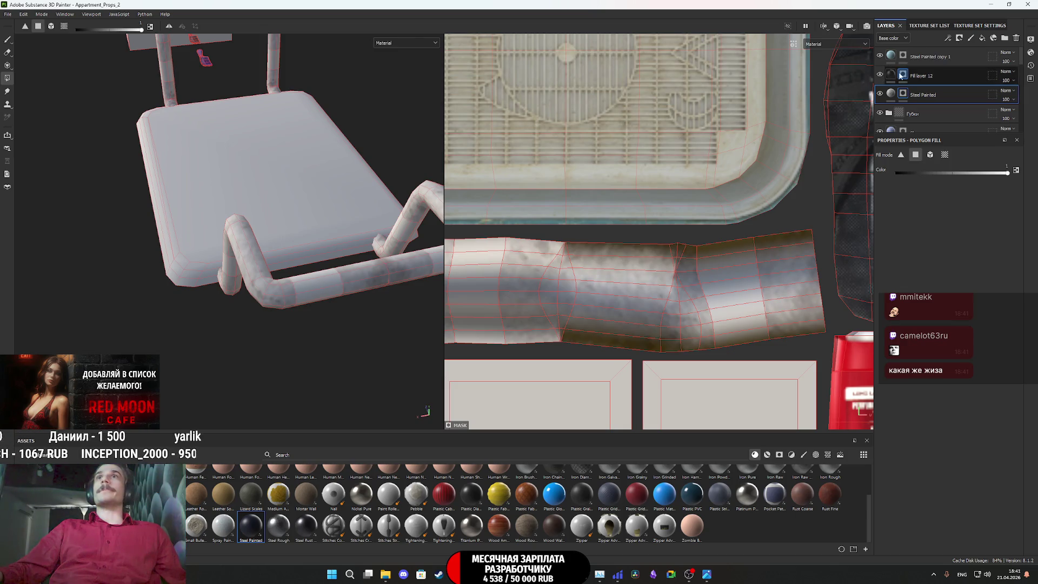
drag(962, 60, 959, 53)
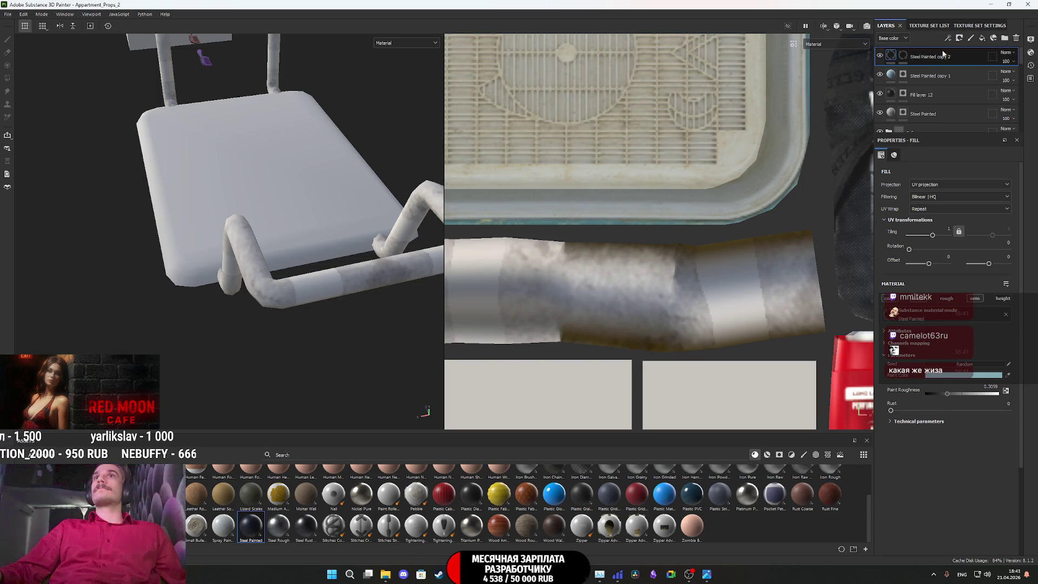
right_click(908, 55)
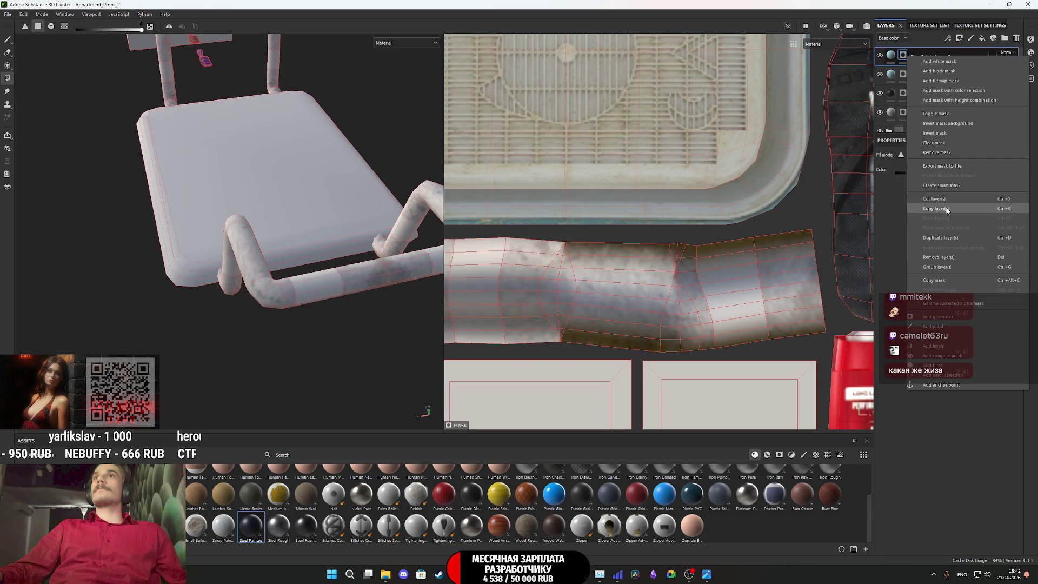
Clear the Steel Painted copy 2 mask and fill a pipe polygon into the blue stripe
click(945, 146)
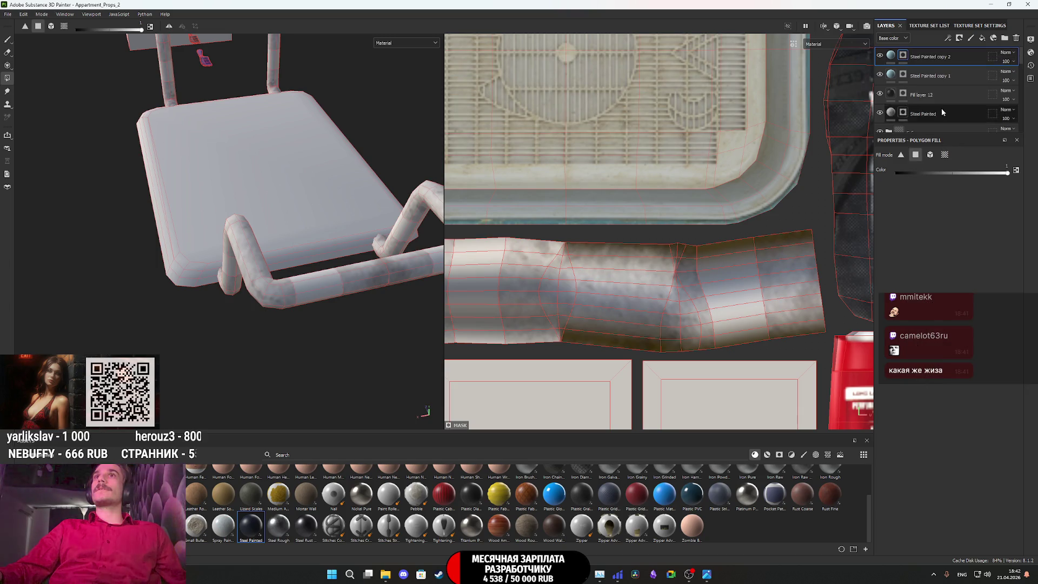
scroll(333, 319, up, 2)
click(313, 302)
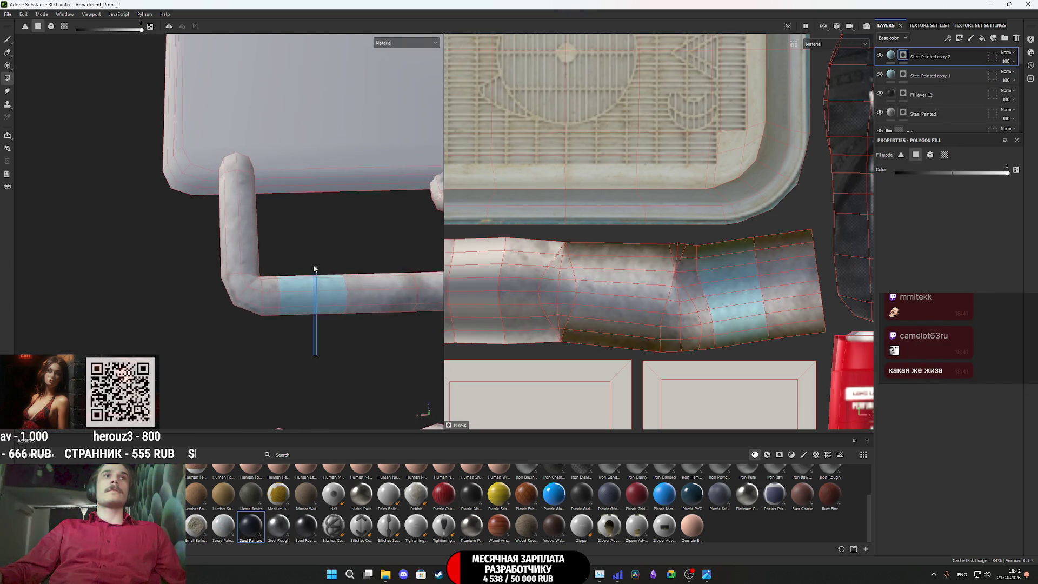
key(f)
Fill another column of pipe quads blue and select the stripe layer's fill
mouse_move(302, 353)
alt+mouse_down()
mouse_move(373, 349)
mouse_move(350, 158)
alt+mouse_up()
middle_drag(650, 310, 752, 313)
drag(641, 327, 638, 242)
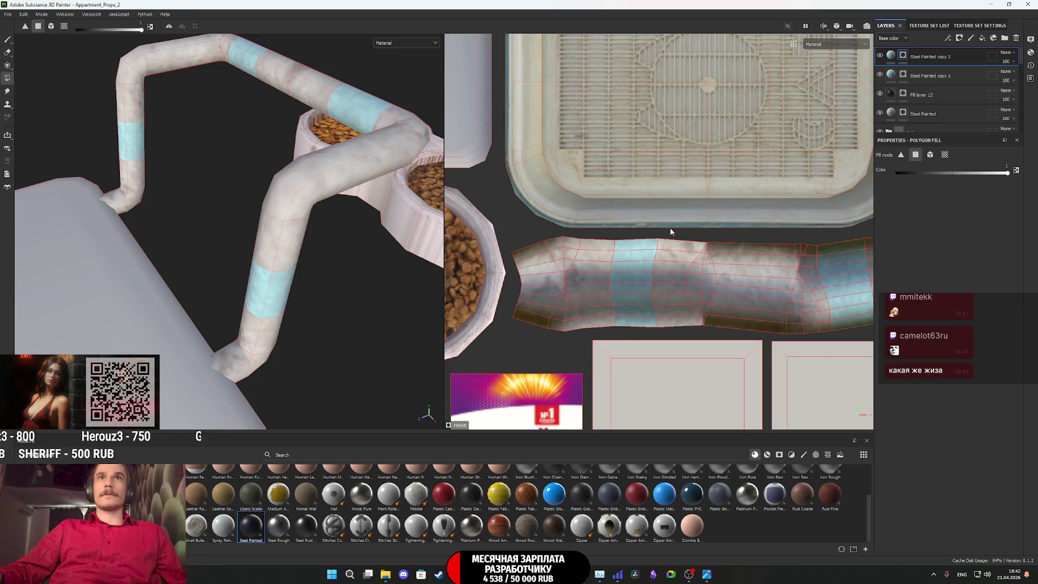
click(890, 56)
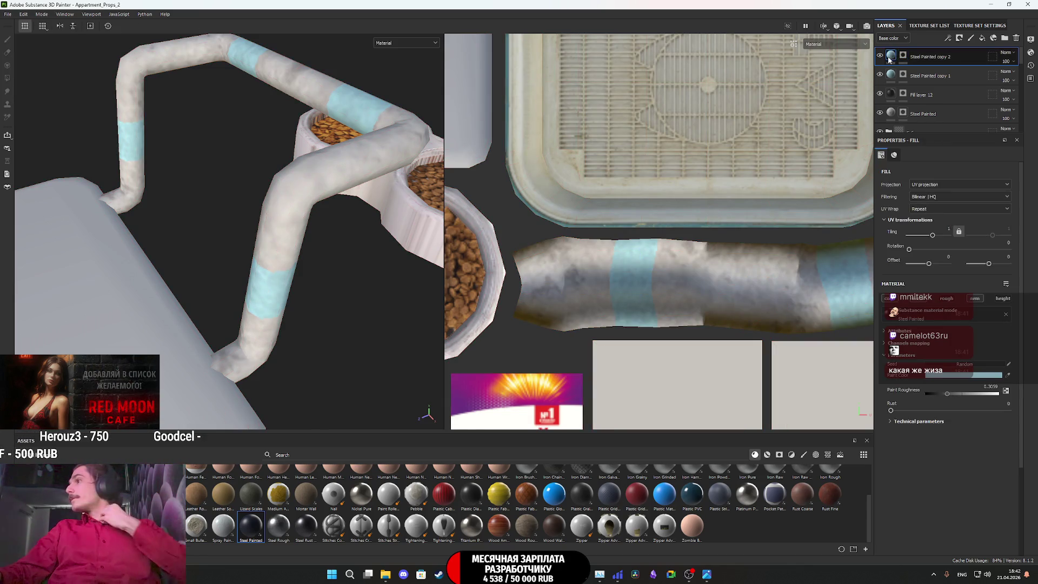
mouse_move(889, 59)
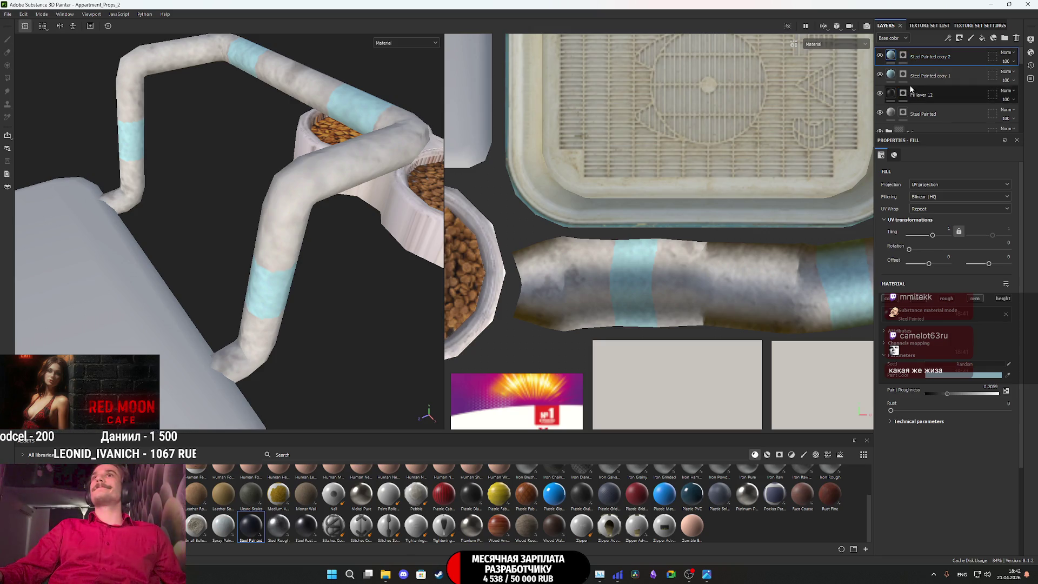
scroll(905, 86, down, 1)
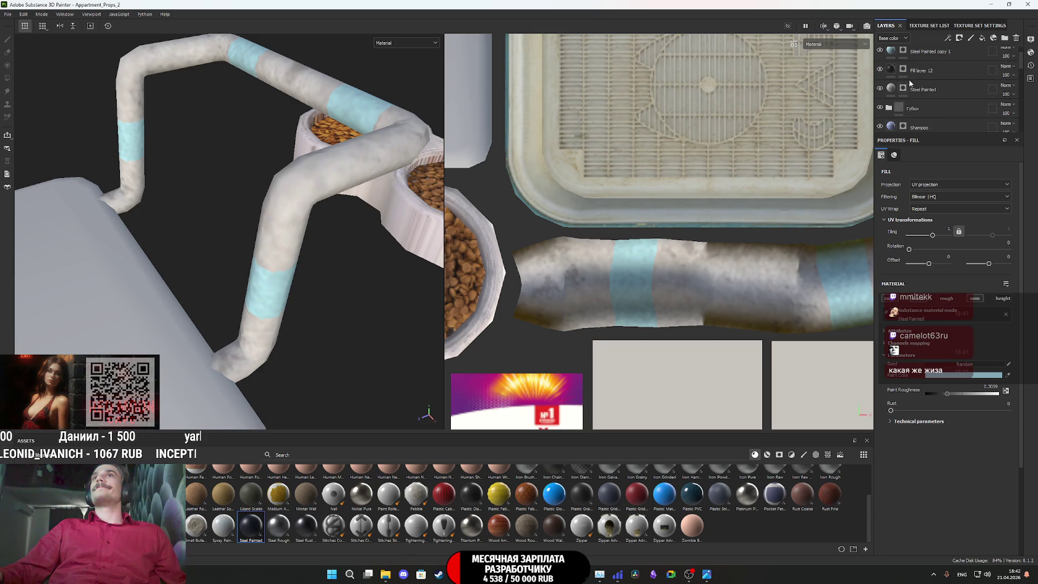
click(902, 70)
drag(638, 335, 636, 245)
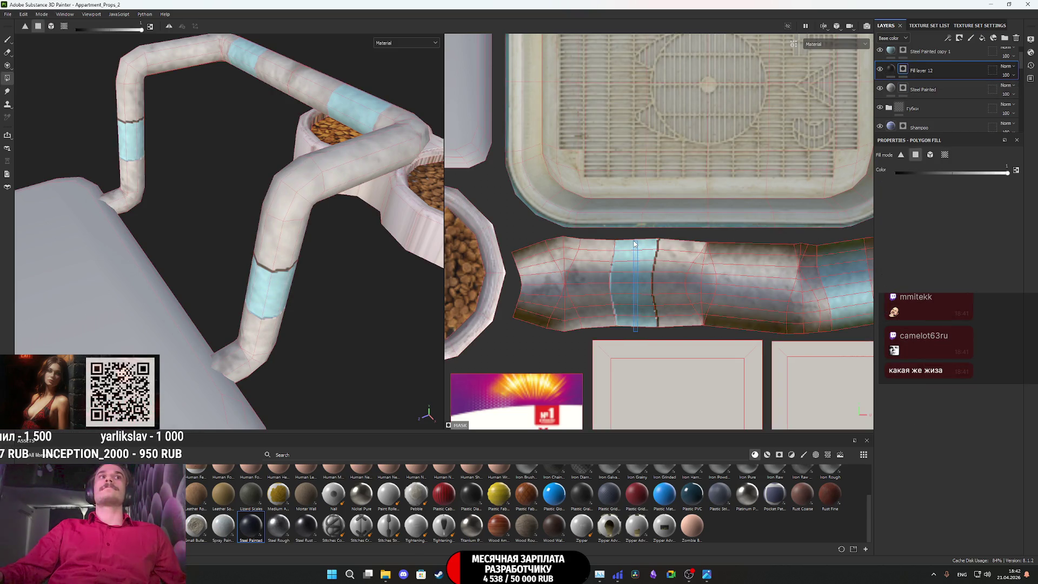
mouse_move(644, 249)
middle_down()
mouse_move(579, 254)
mouse_move(708, 265)
middle_up()
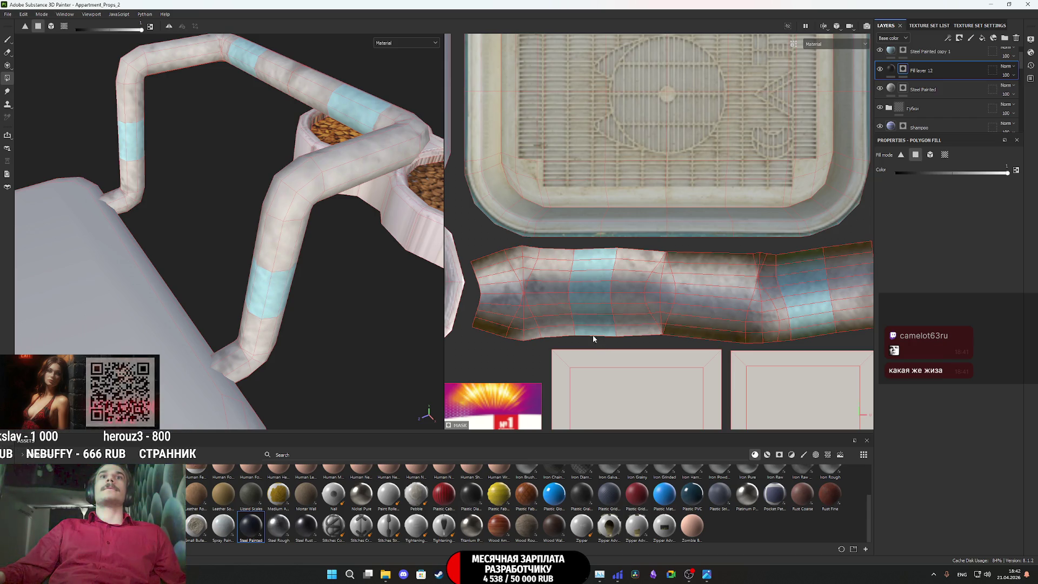
drag(557, 342, 533, 298)
key(ctrl+z)
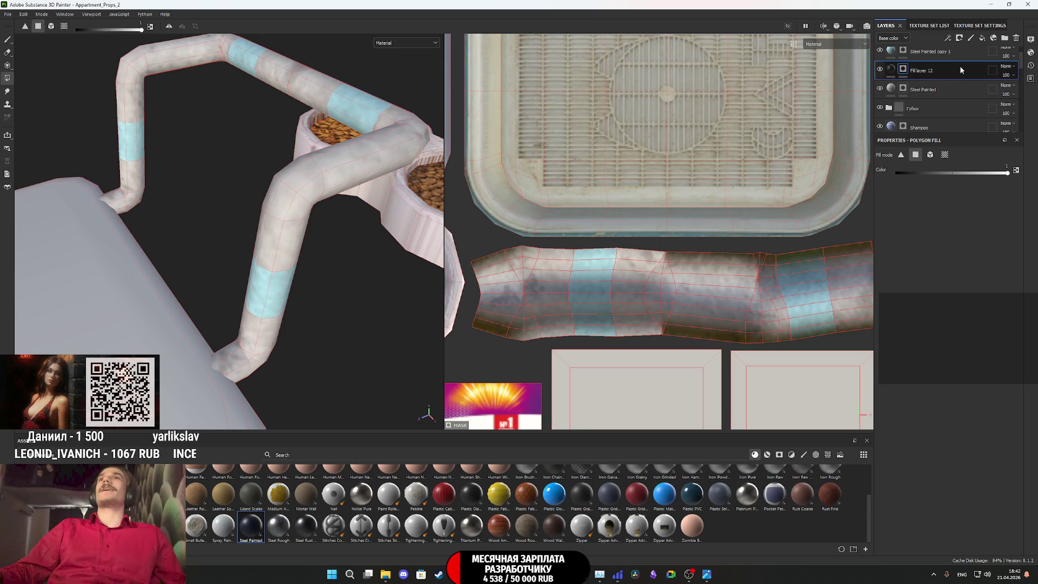
key(ctrl+d)
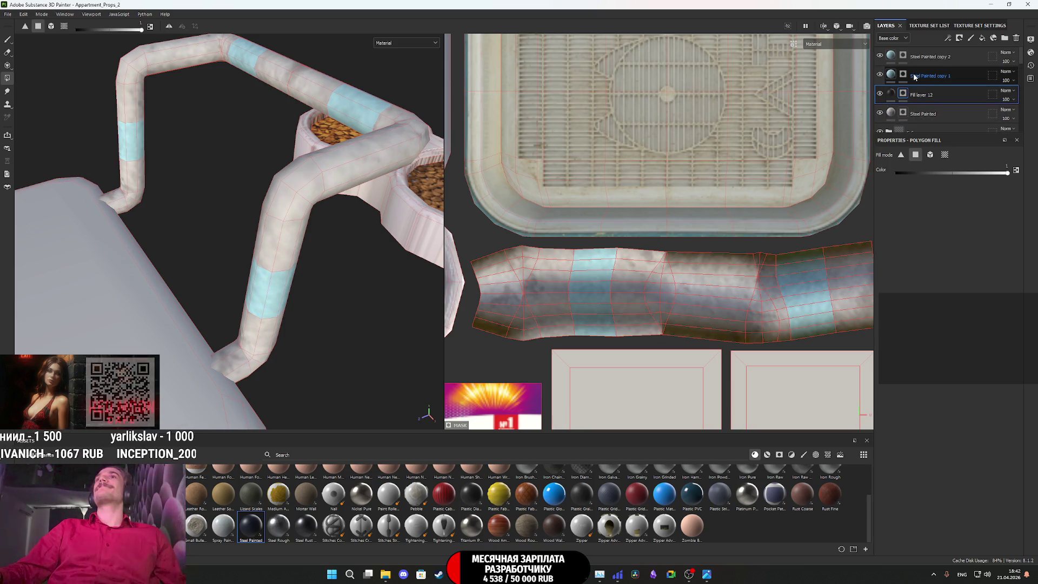
Make Steel Painted copy 2's paint colour a much more saturated, slightly lighter blue
click(880, 57)
click(880, 57)
click(925, 56)
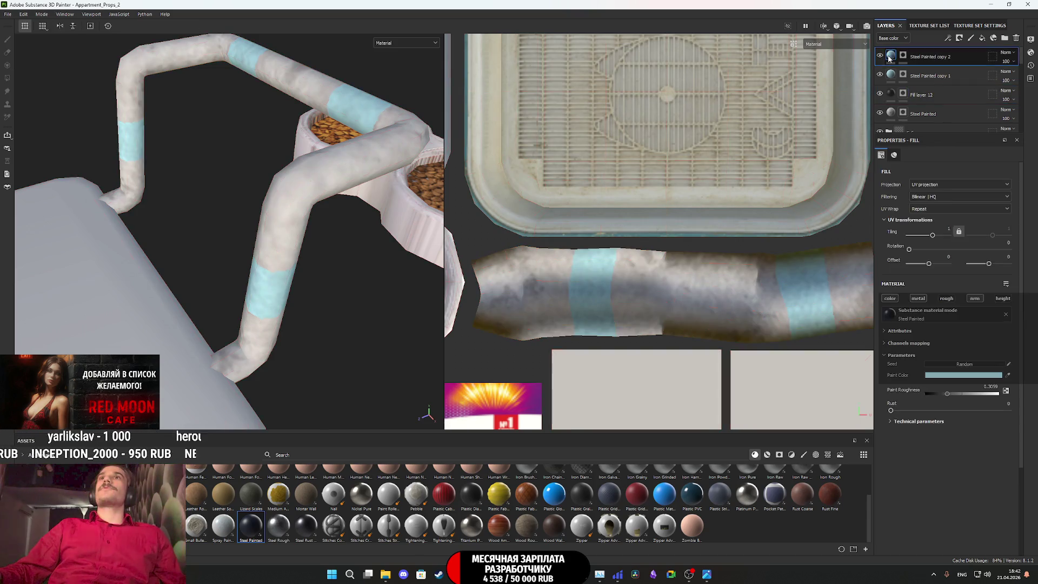
click(951, 378)
drag(944, 413, 944, 412)
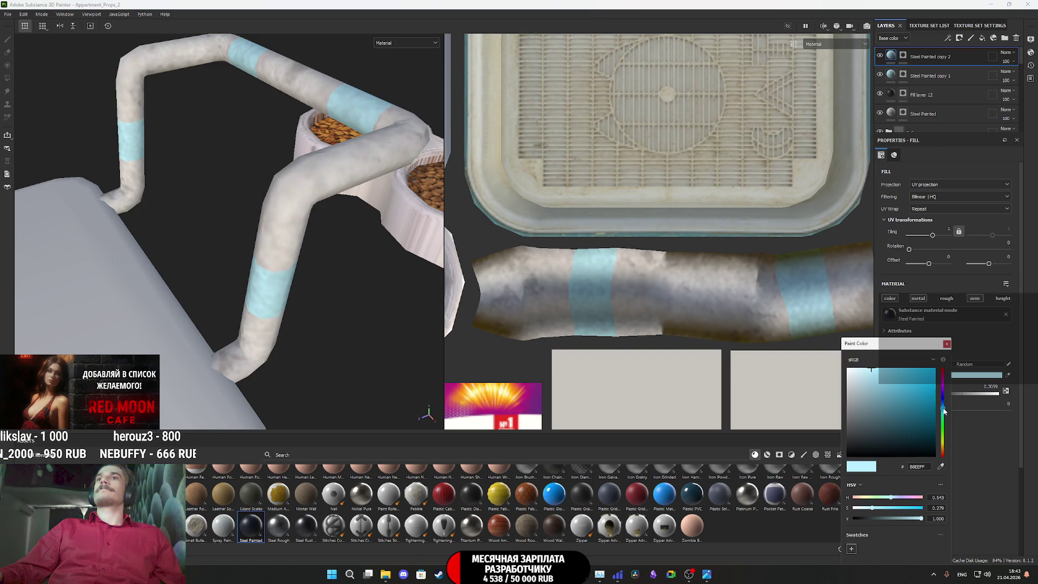
click(910, 371)
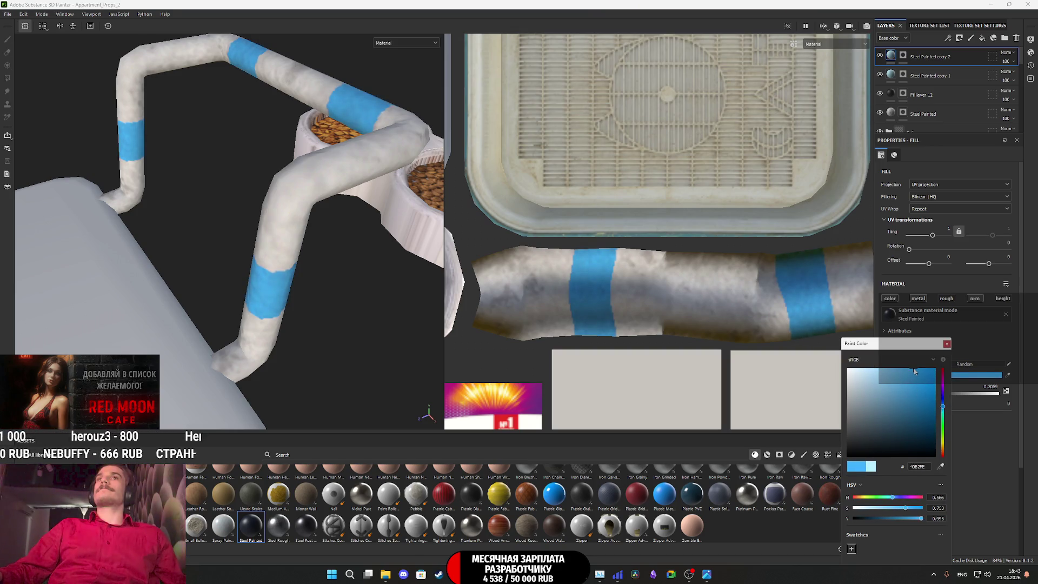
drag(910, 370, 894, 373)
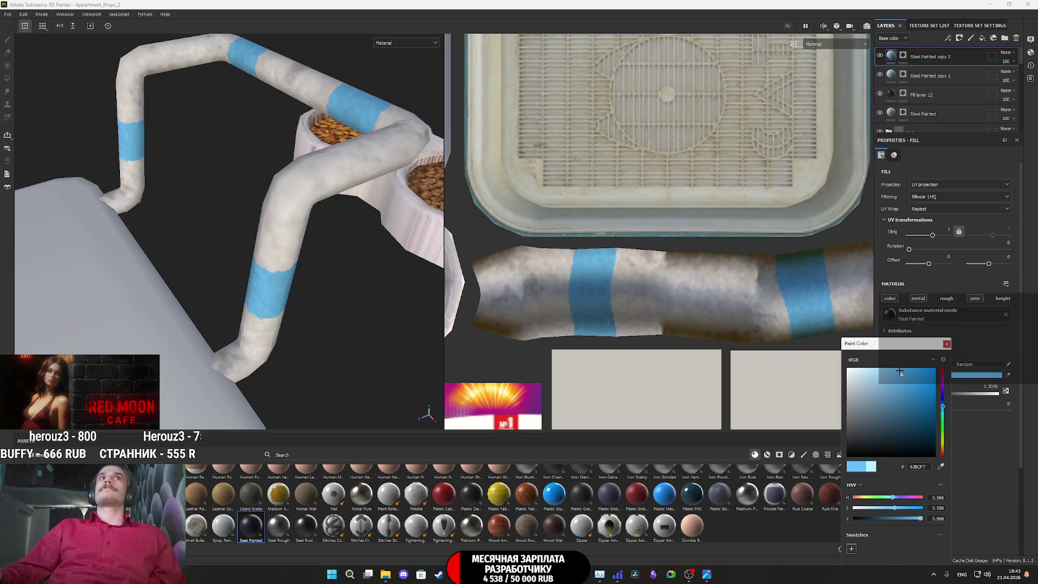
click(946, 343)
Orbit around the pipes and add a new fill layer at the top of the stack
mouse_move(324, 254)
alt+mouse_down()
mouse_move(252, 260)
mouse_move(276, 235)
alt+mouse_up()
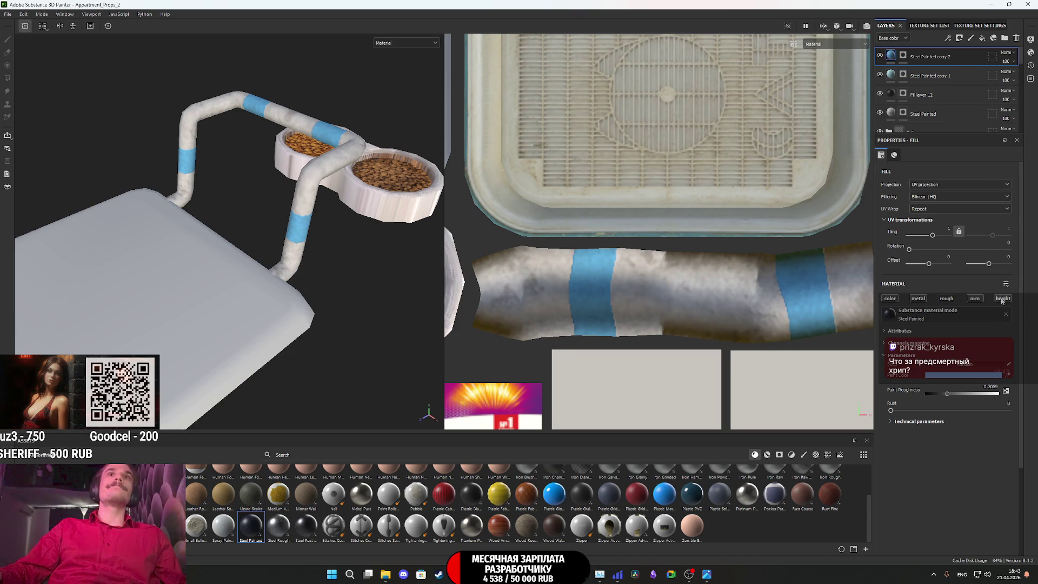
scroll(293, 223, up, 5)
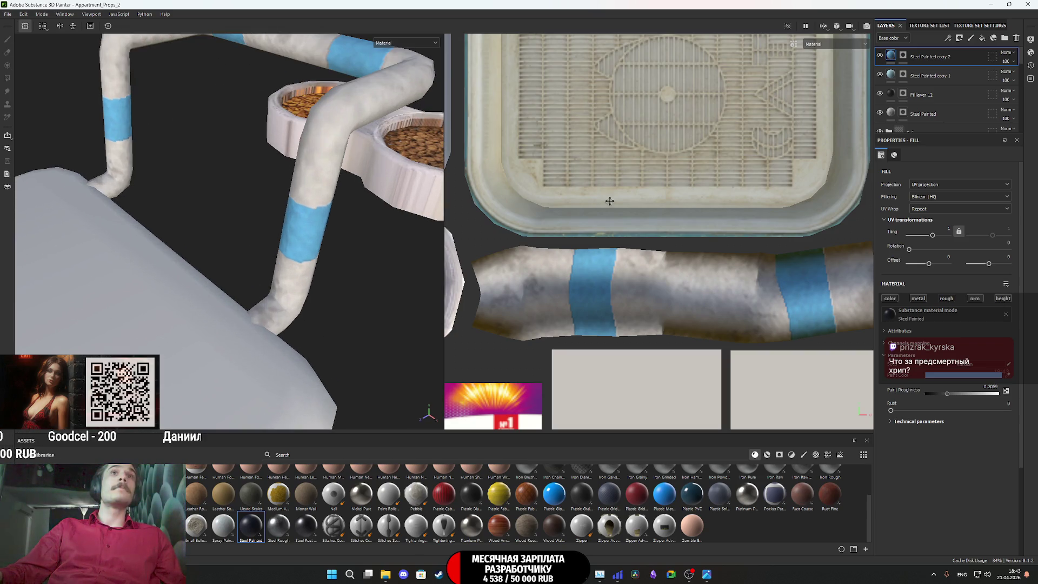
click(981, 38)
Limit Fill layer 13 to the height channel only and give it a black mask
click(890, 298)
click(918, 298)
click(946, 298)
click(975, 298)
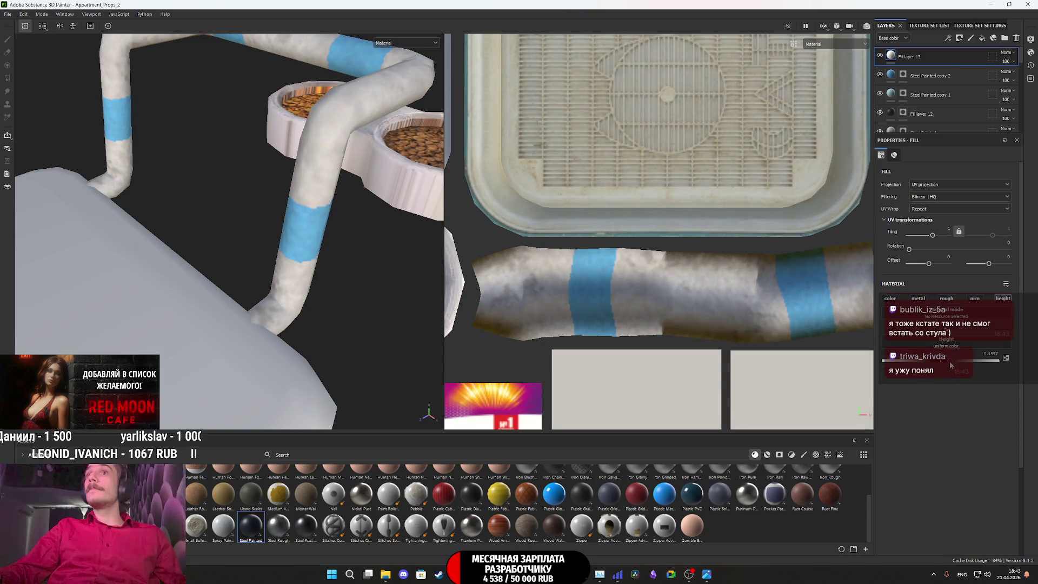
right_click(893, 54)
click(935, 98)
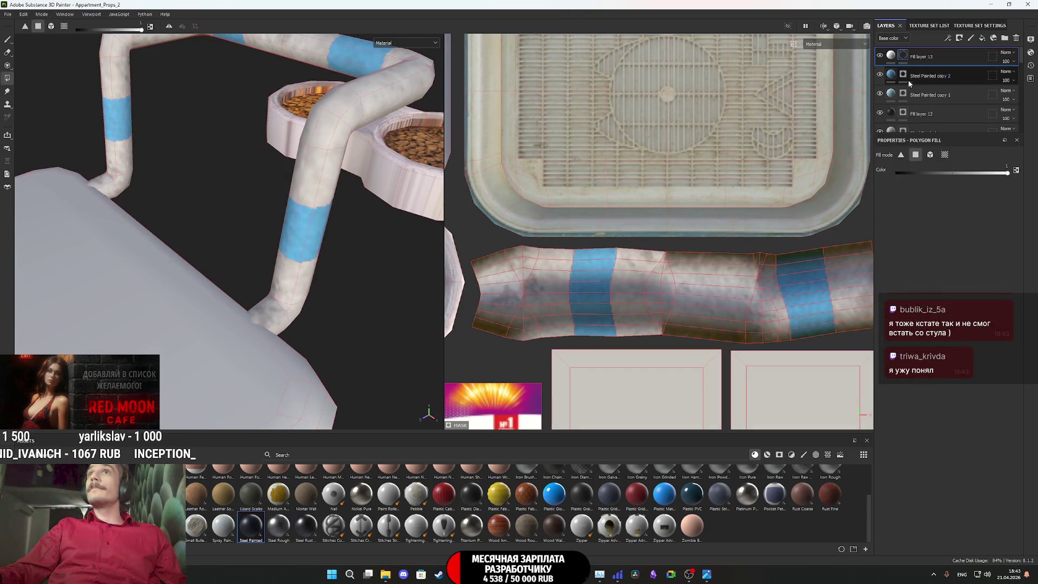
Polygon-fill both blue bands into the height mask and soften it with a Blur filter
drag(817, 331, 808, 254)
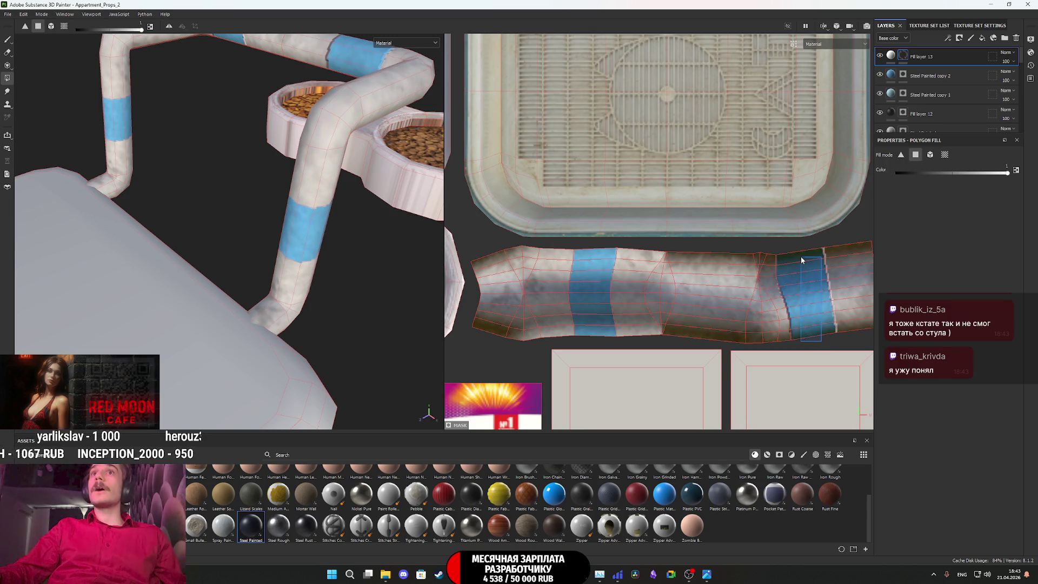
click(593, 274)
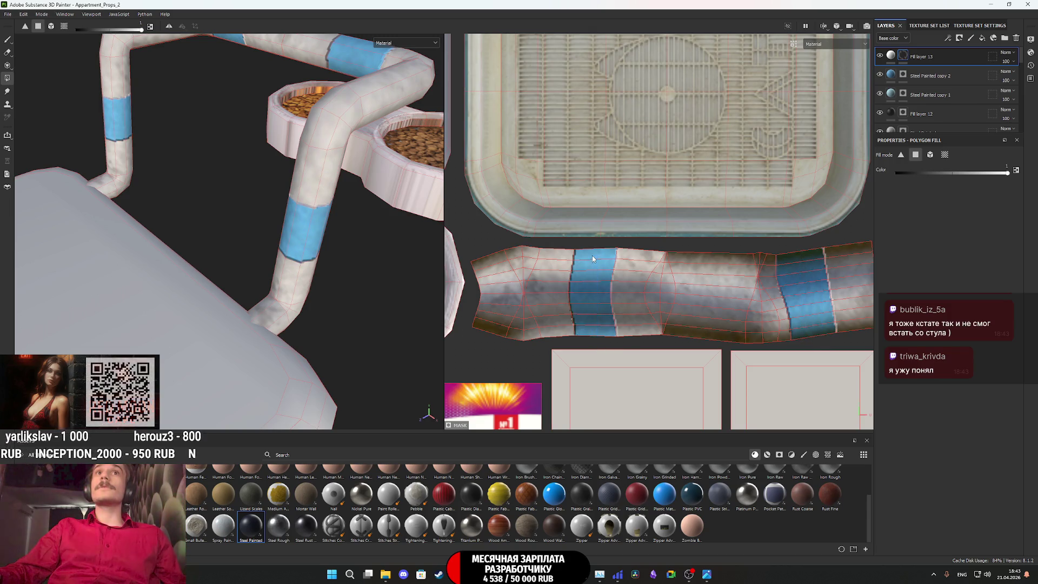
right_click(906, 56)
click(936, 366)
click(938, 174)
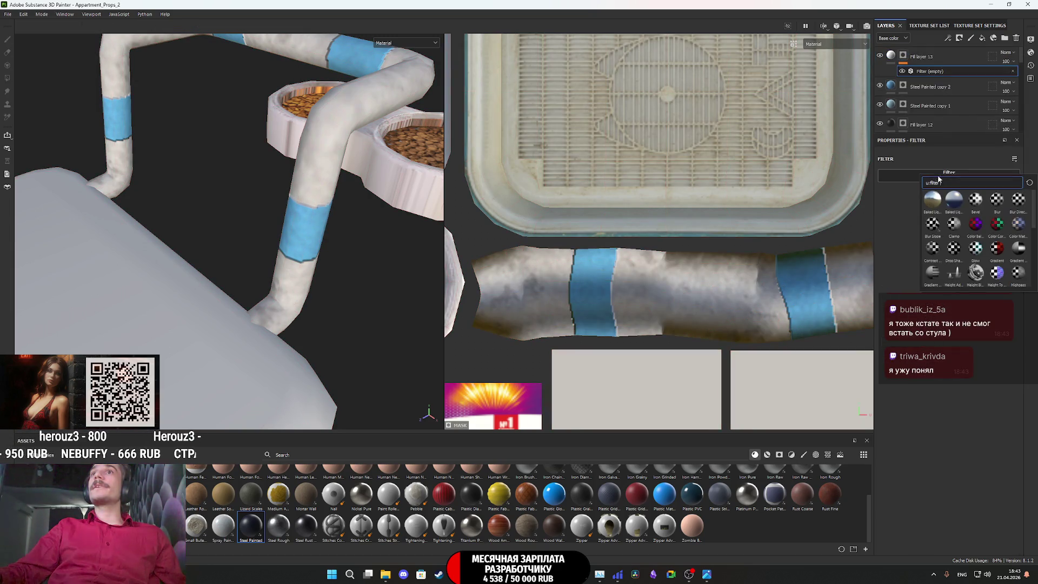
click(996, 201)
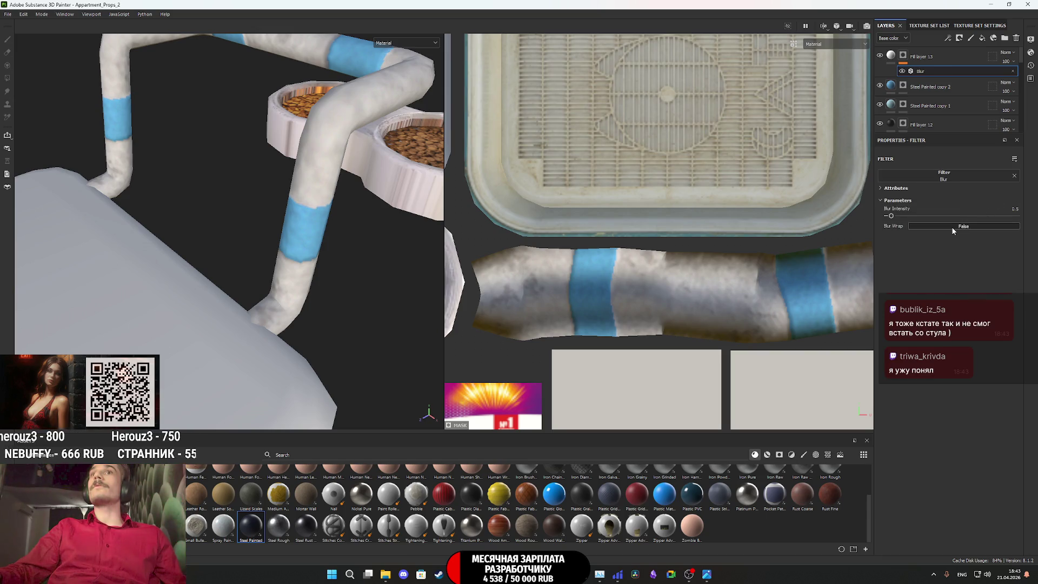
Inspect the raised band edges in Normal+Height view, then return to full material shading
click(395, 43)
click(403, 123)
mouse_move(322, 225)
alt+mouse_down()
mouse_move(232, 185)
mouse_move(337, 193)
mouse_move(303, 200)
mouse_move(247, 253)
alt+mouse_up()
click(405, 43)
click(403, 54)
Close the Google Images search tab so the Twitch dashboard is in front
mouse_move(349, 245)
alt+mouse_down()
mouse_move(300, 259)
mouse_move(291, 251)
alt+mouse_up()
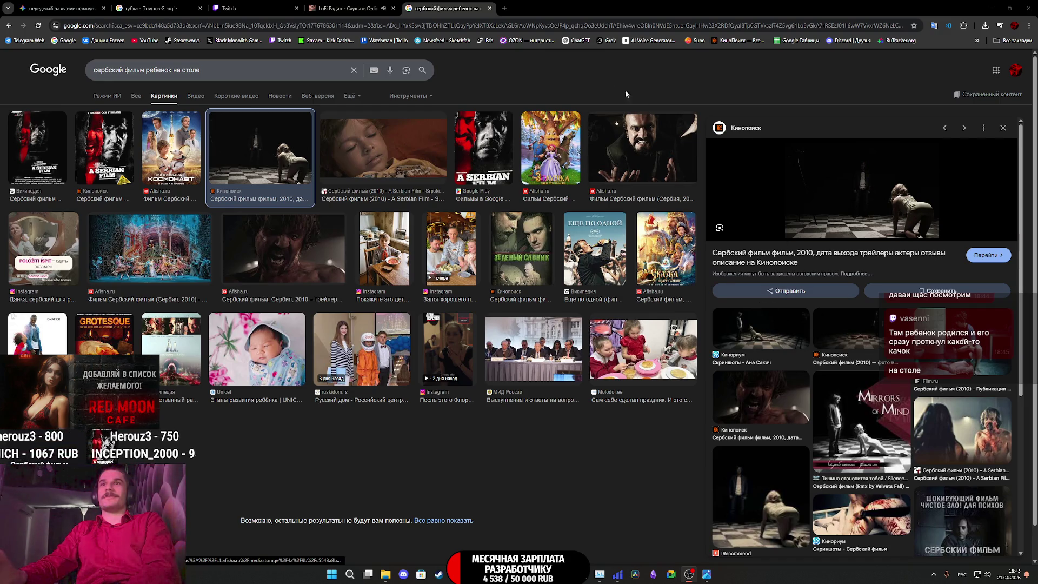
middle_click(460, 5)
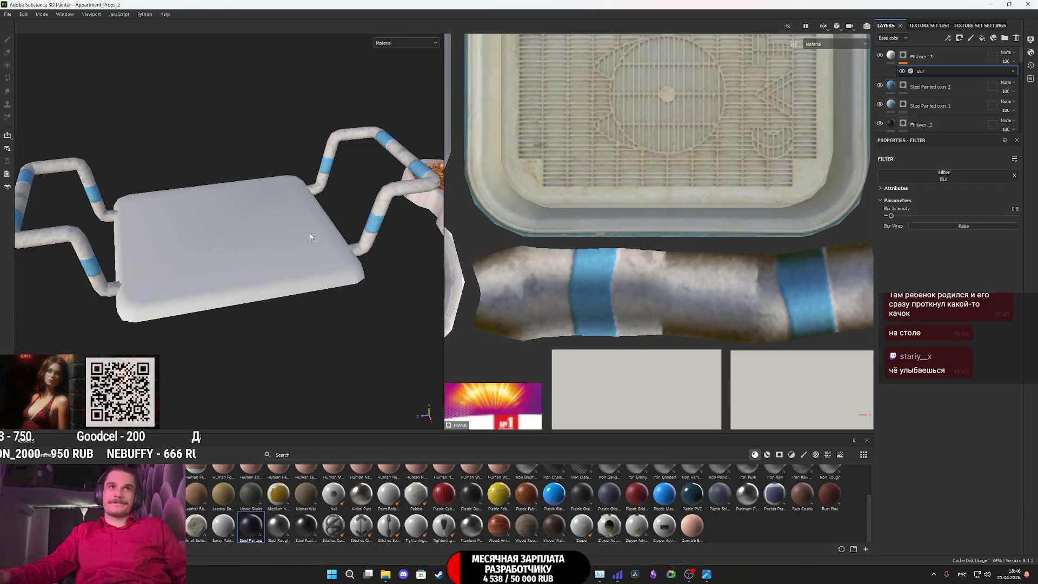
Switch back to Chrome and open the Ozon marketplace from its bookmark
alt+drag(310, 237, 298, 231)
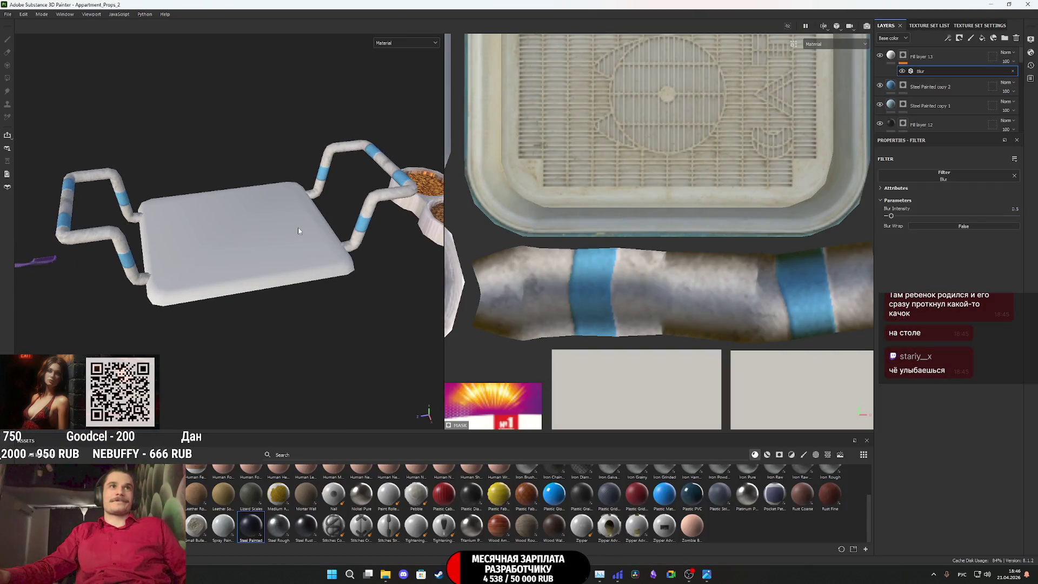
key(alt+Tab)
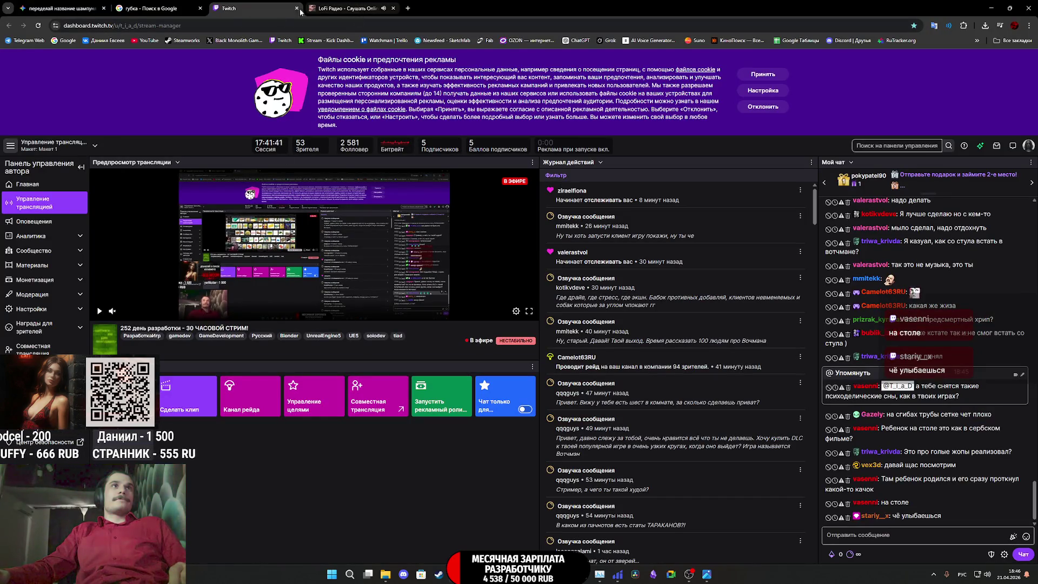
click(518, 40)
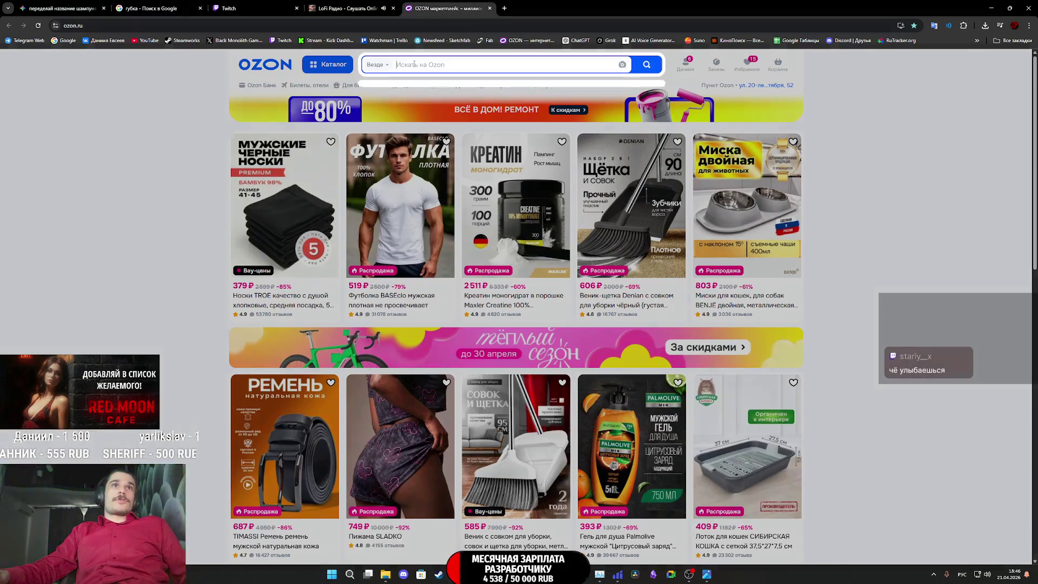
Search Ozon for 'стульчае', then refine the query by adding 'для ванной'
text(стульчае)
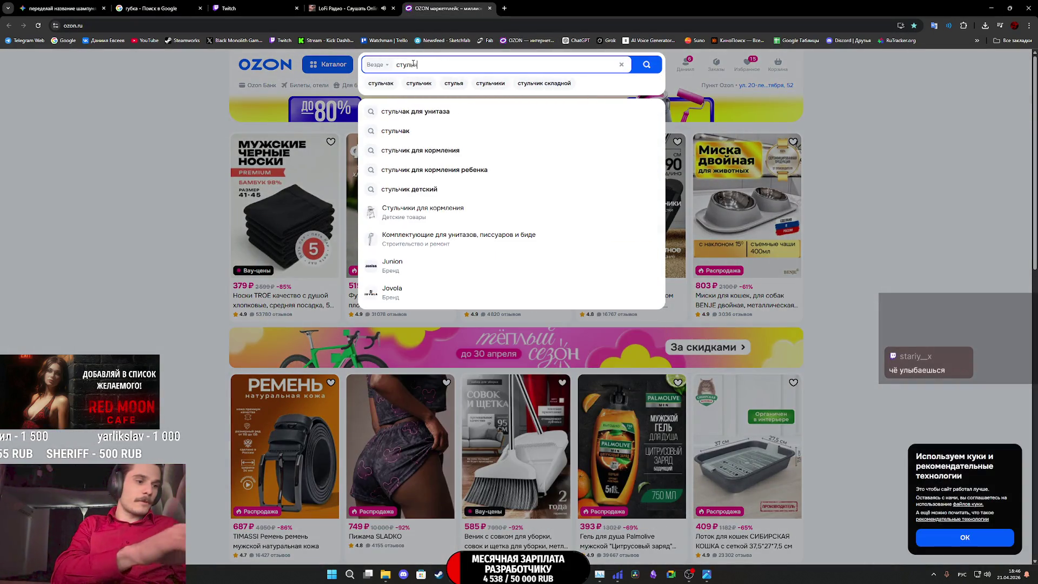
key(Return)
click(432, 67)
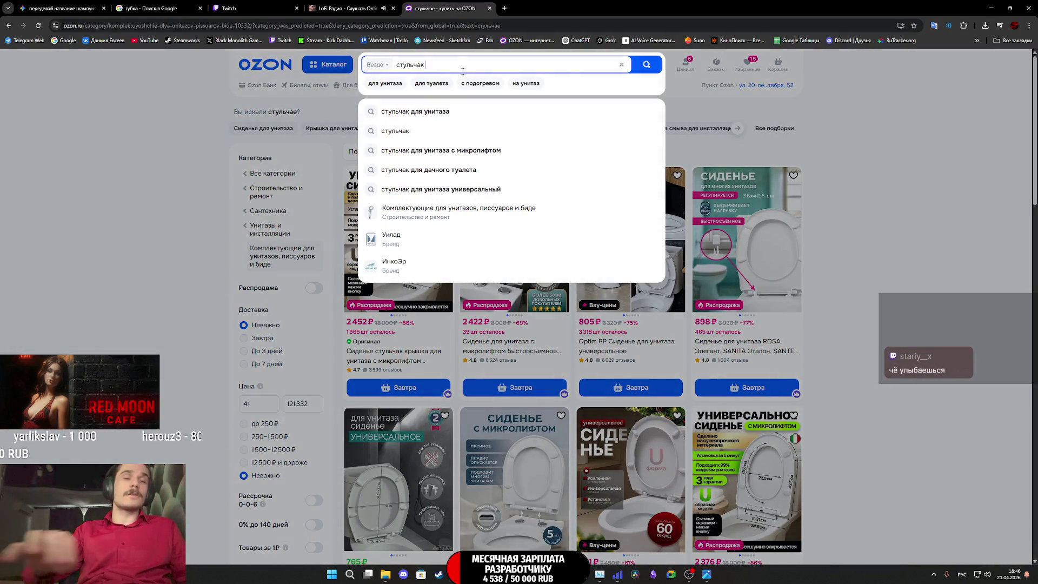
text(для ванной)
key(Return)
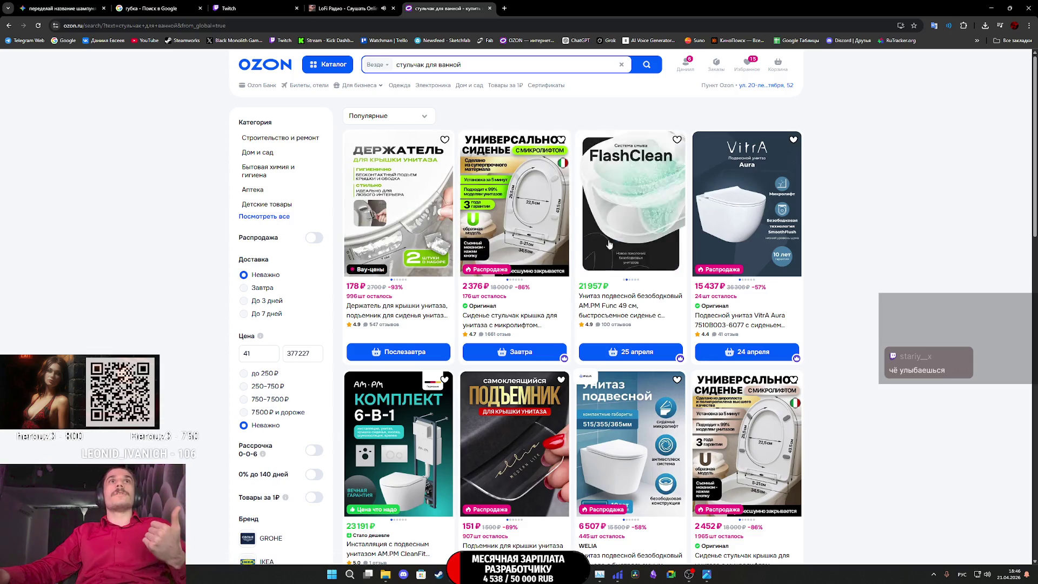
scroll(567, 216, down, 10)
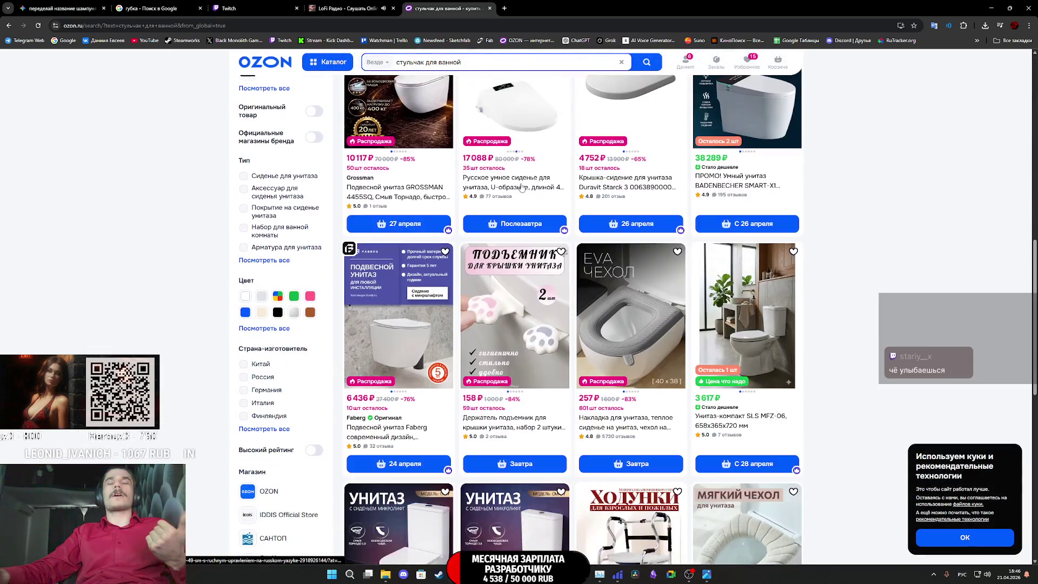
scroll(521, 187, down, 1)
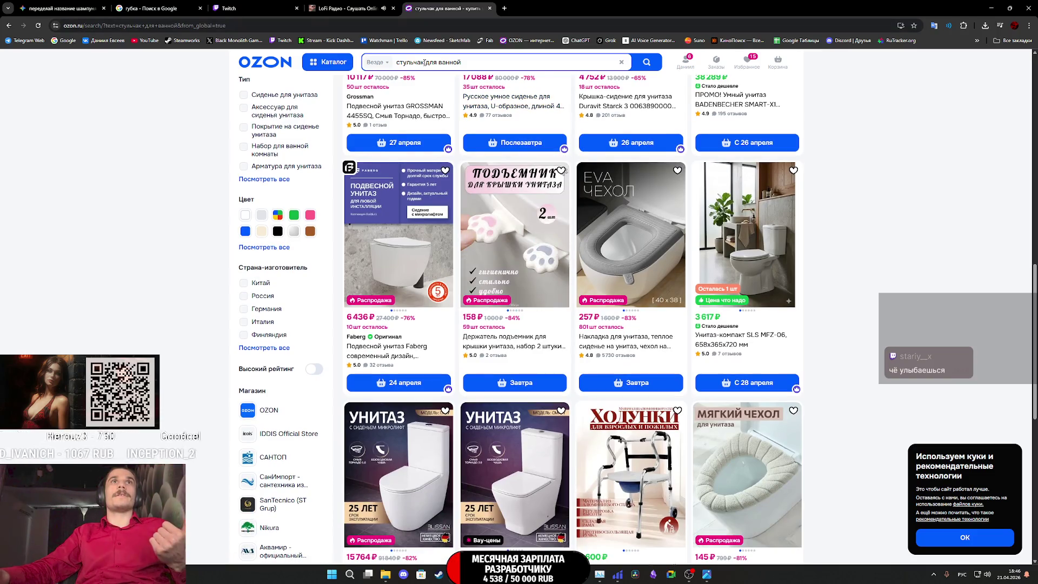
Change the query to 'для ванной сиденье' and open the turquoise sliding bath seat's page
drag(424, 62, 414, 62)
key(BackSpace)
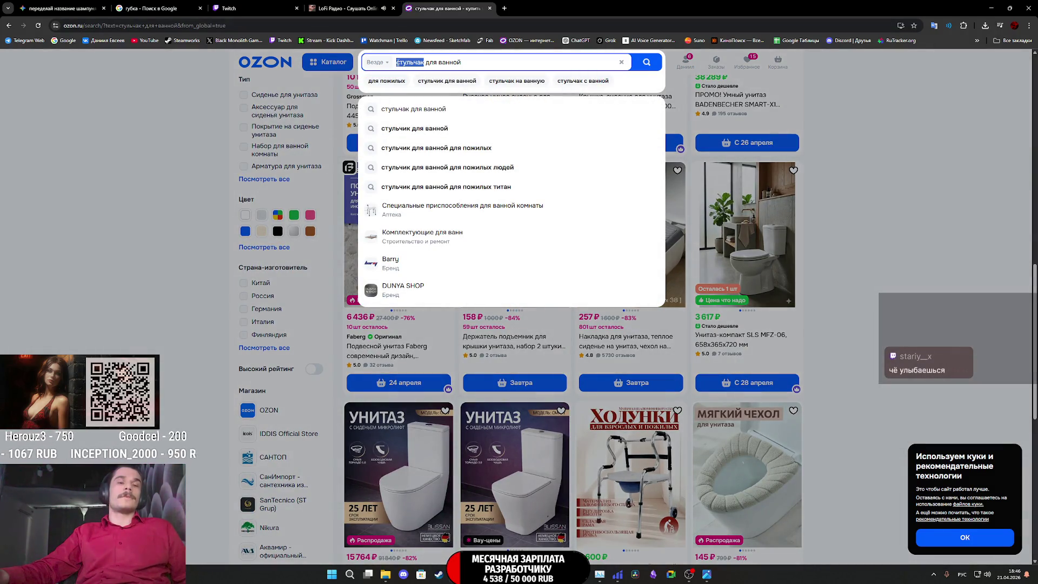
text(сиденье)
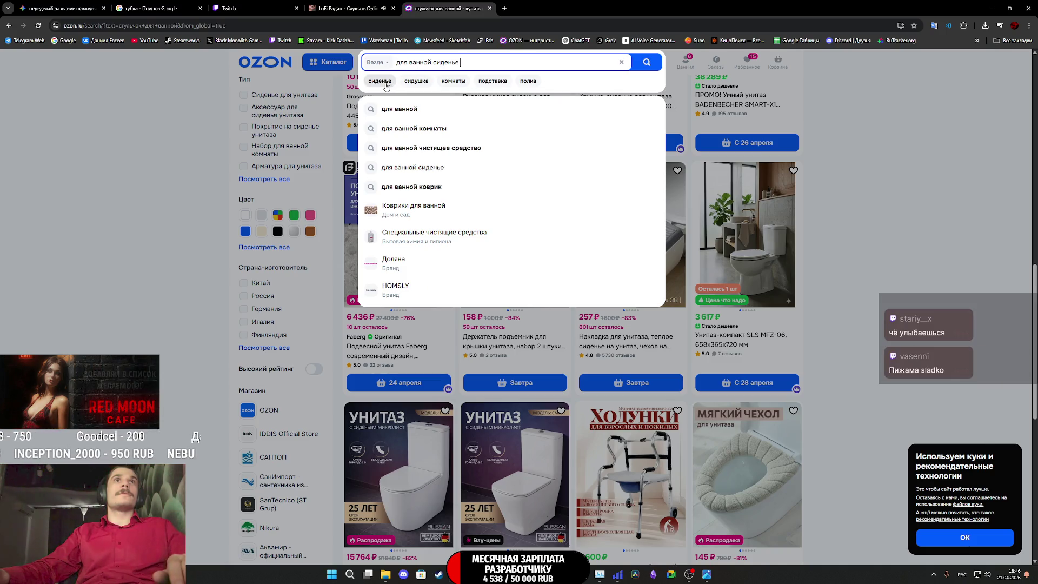
click(649, 64)
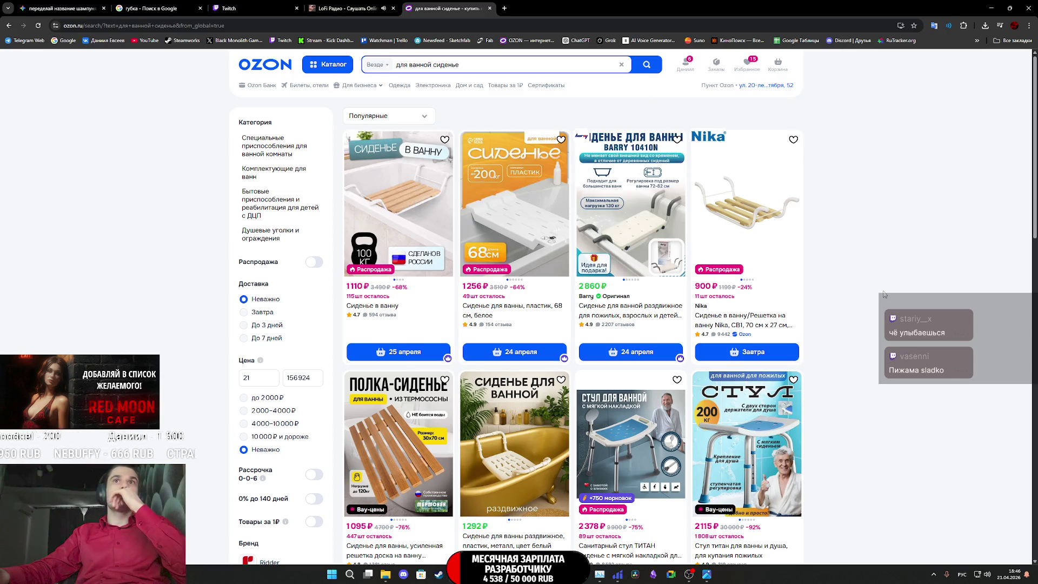
scroll(524, 364, down, 4)
scroll(523, 364, down, 2)
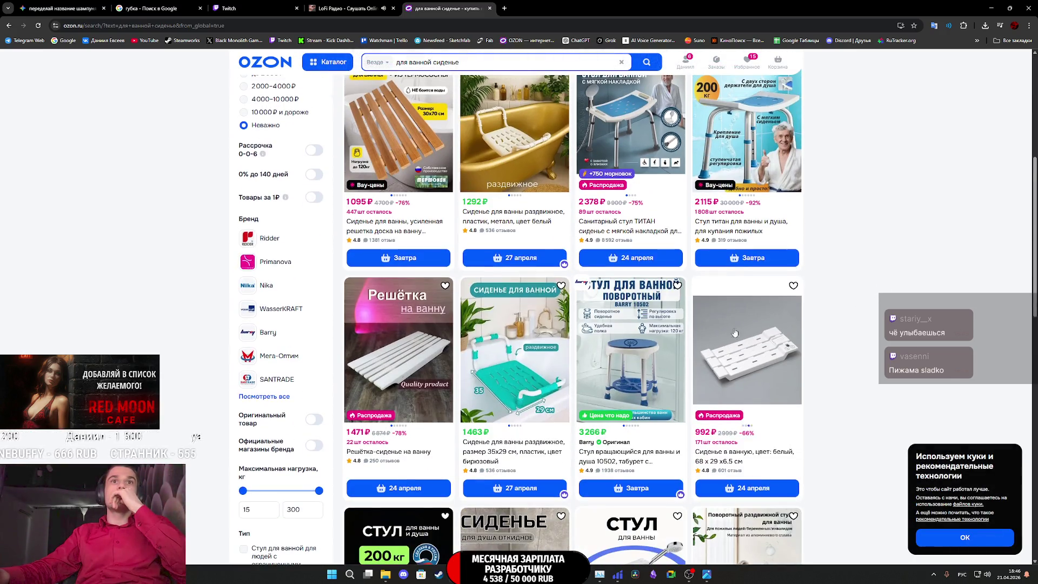
click(524, 363)
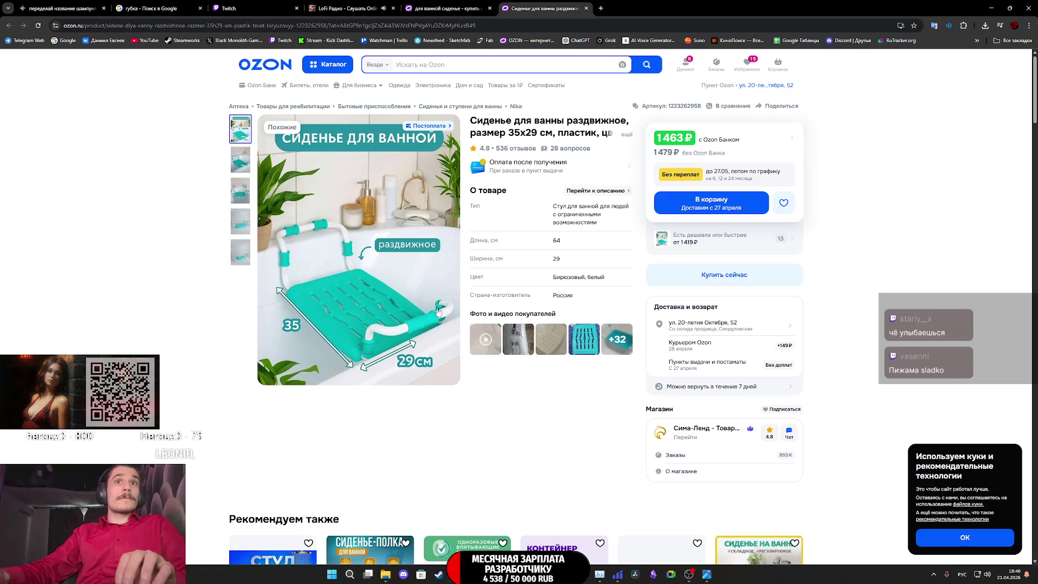
Open a customer's review photo of the turquoise seat full-size in its own tab
click(589, 342)
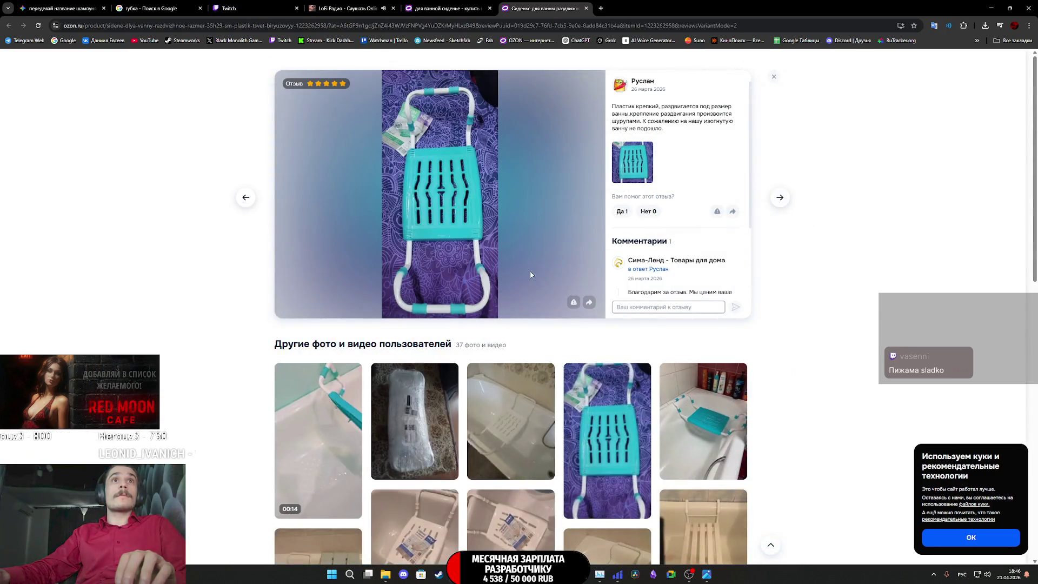
right_click(451, 202)
click(465, 222)
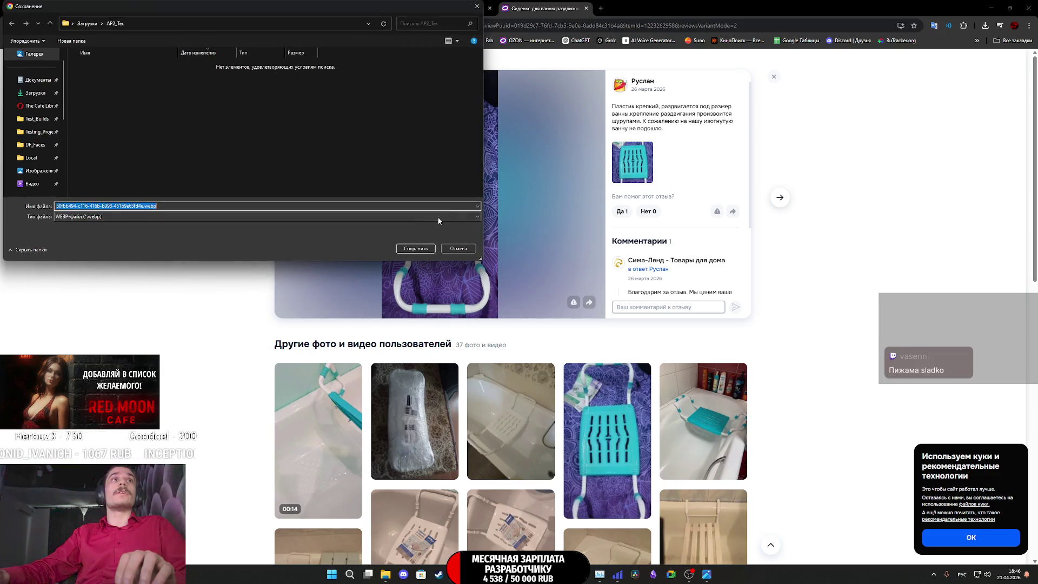
click(460, 249)
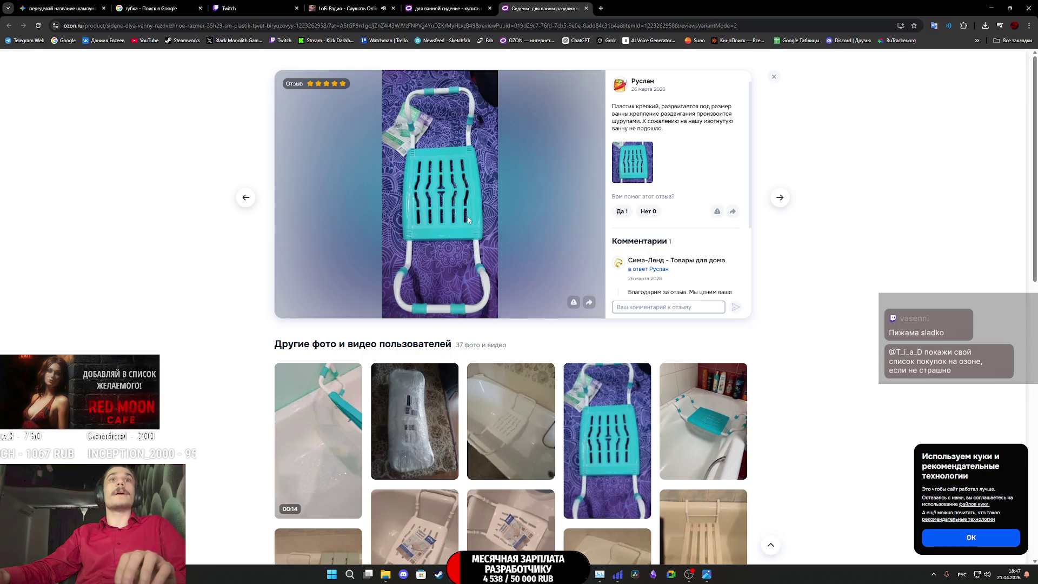
right_click(482, 204)
click(510, 210)
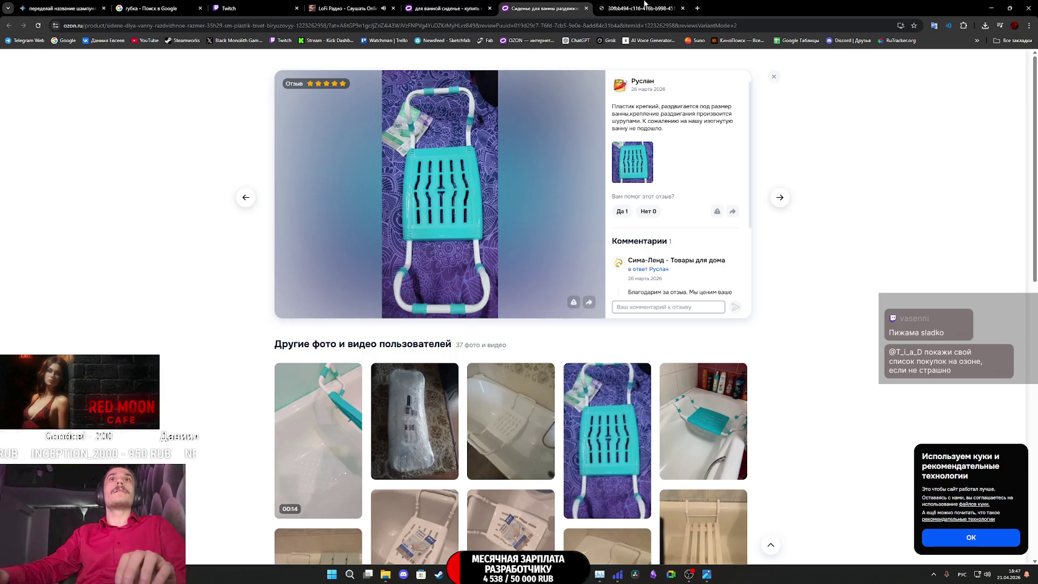
key(ctrl+Tab)
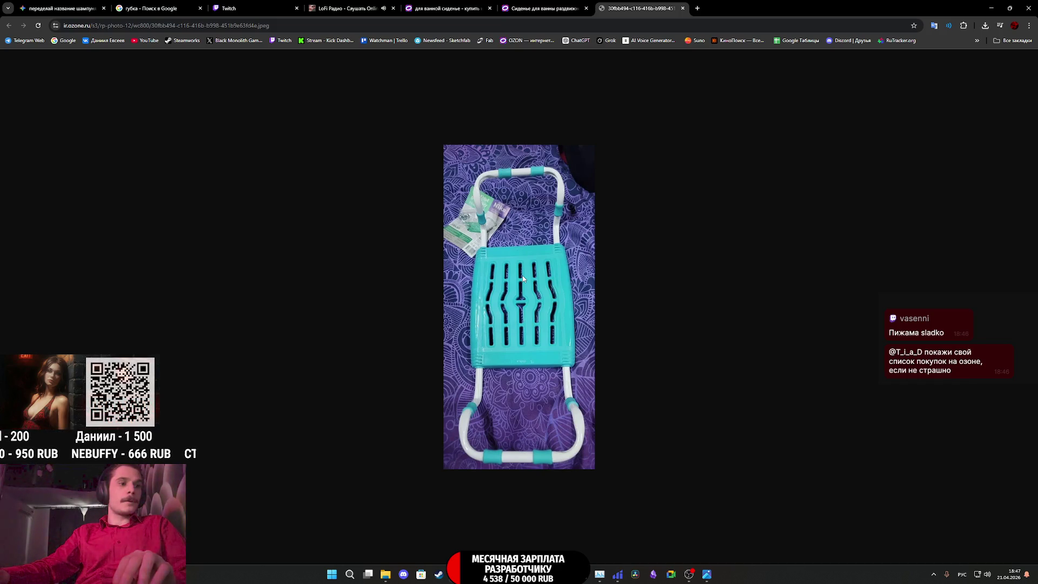
Snip a screenshot of the seat photo, then close the photo and product tabs
key(super+shift+s)
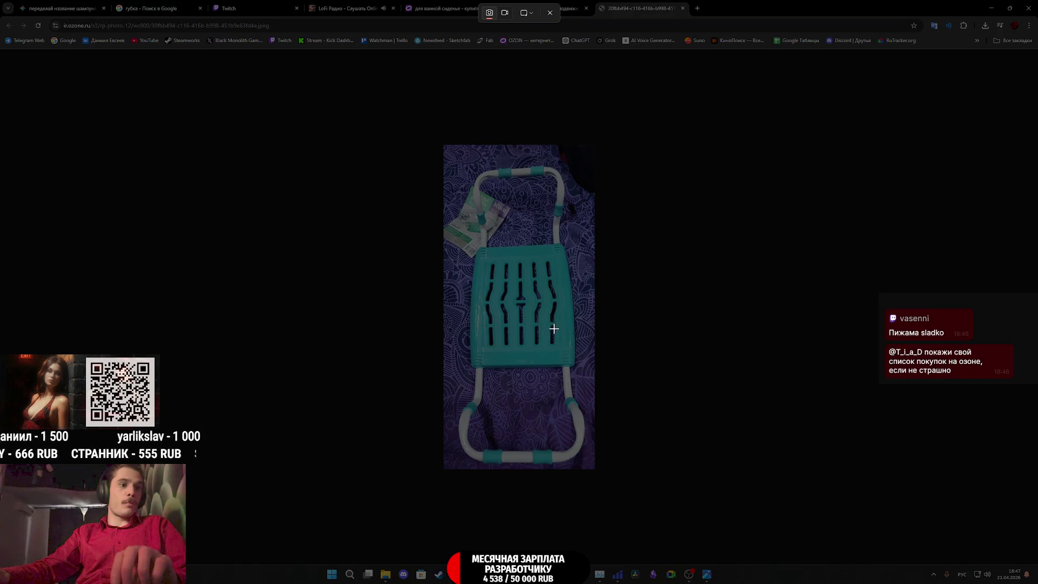
drag(583, 373, 466, 243)
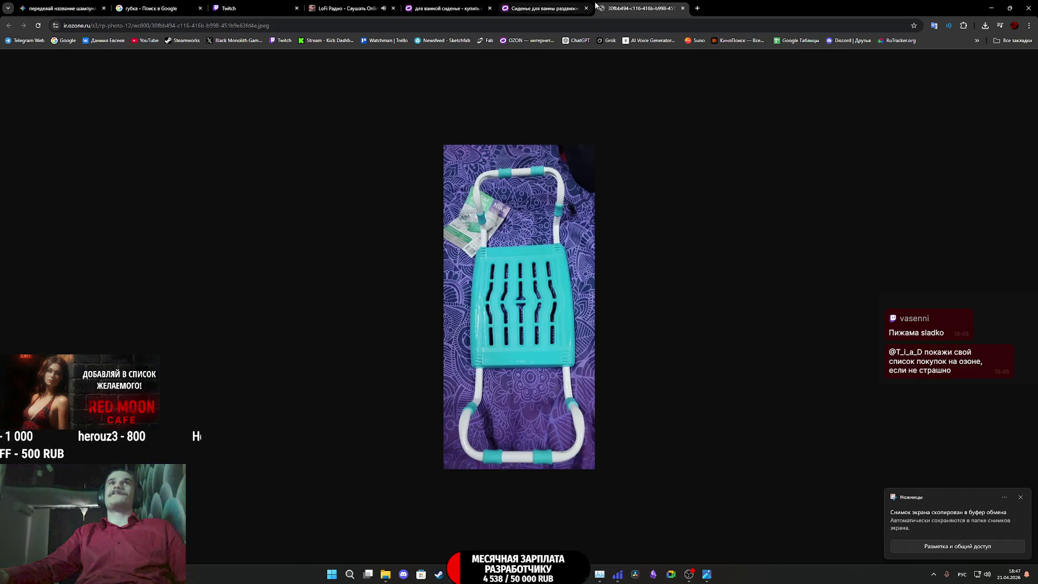
key(ctrl+w)
key(ctrl+w)
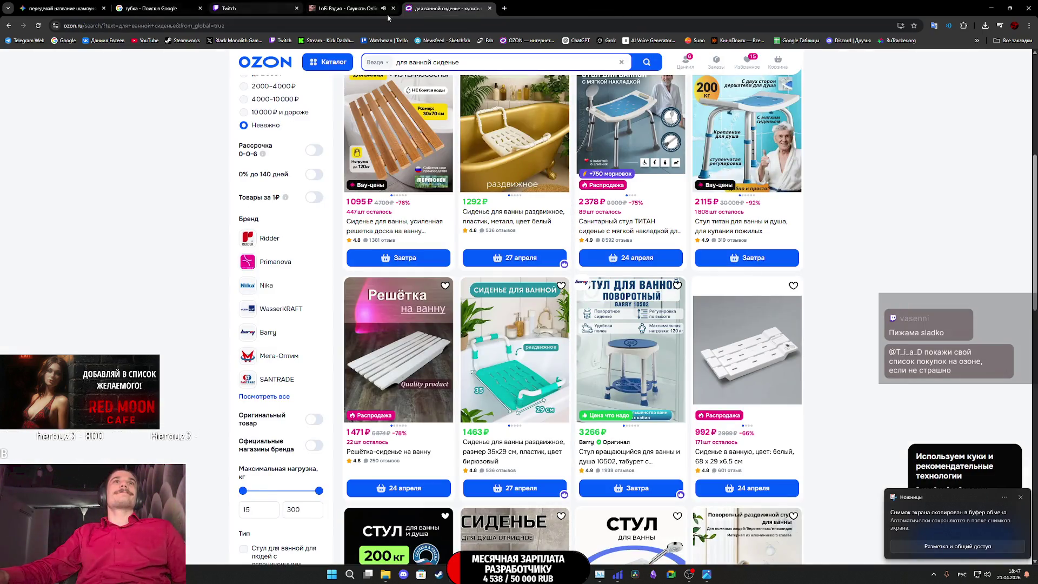
Close the Ozon results tab and switch through Substance Painter to Photoshop showing 11.png
key(ctrl+w)
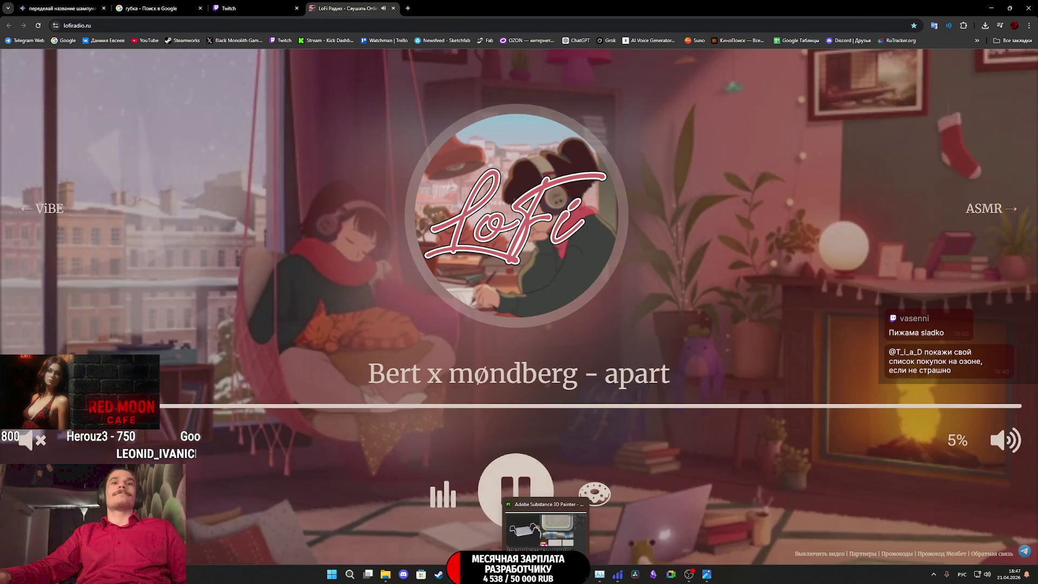
key(alt+Tab)
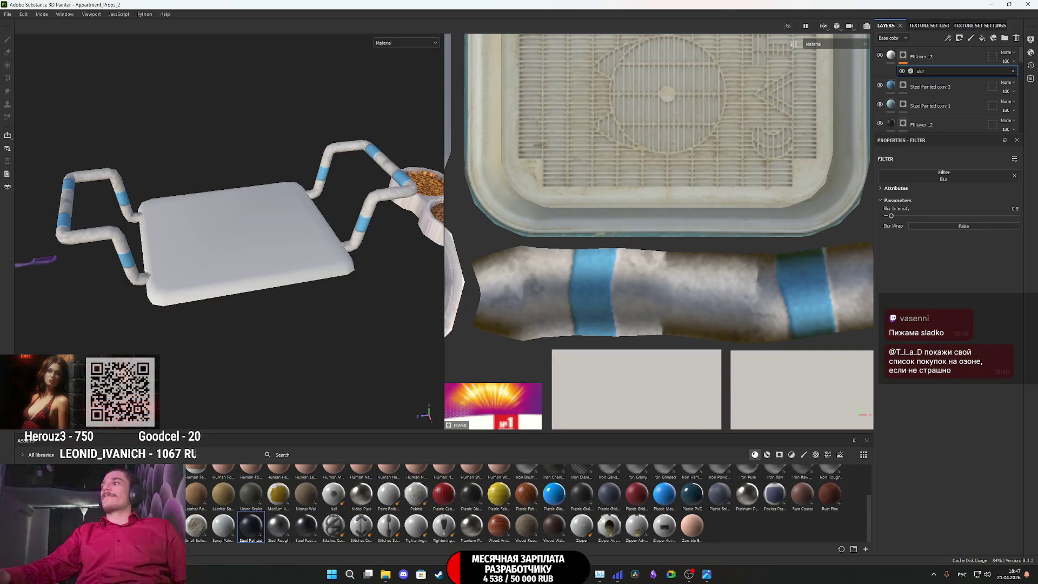
key(alt+Tab)
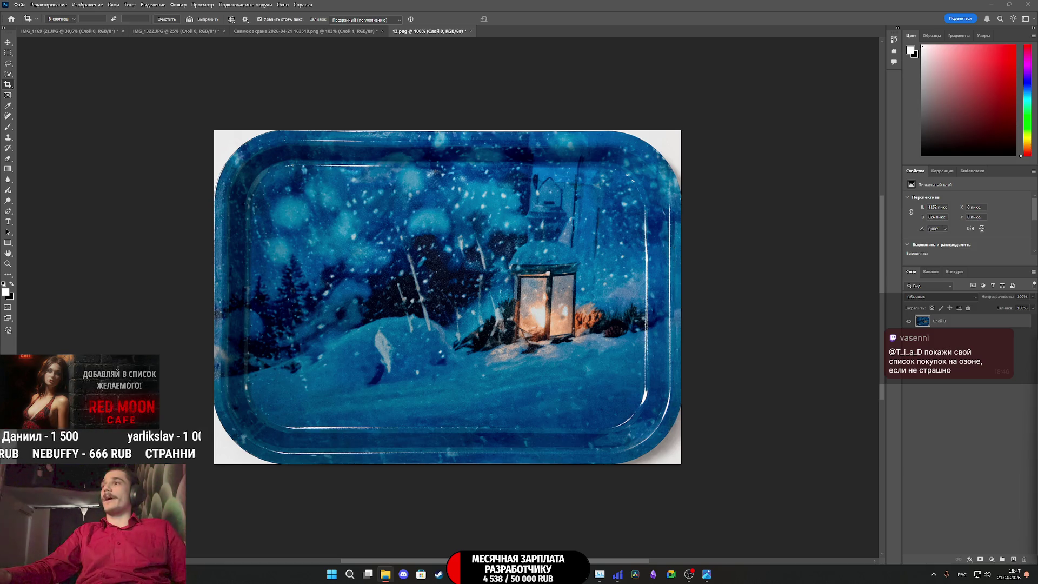
key(i)
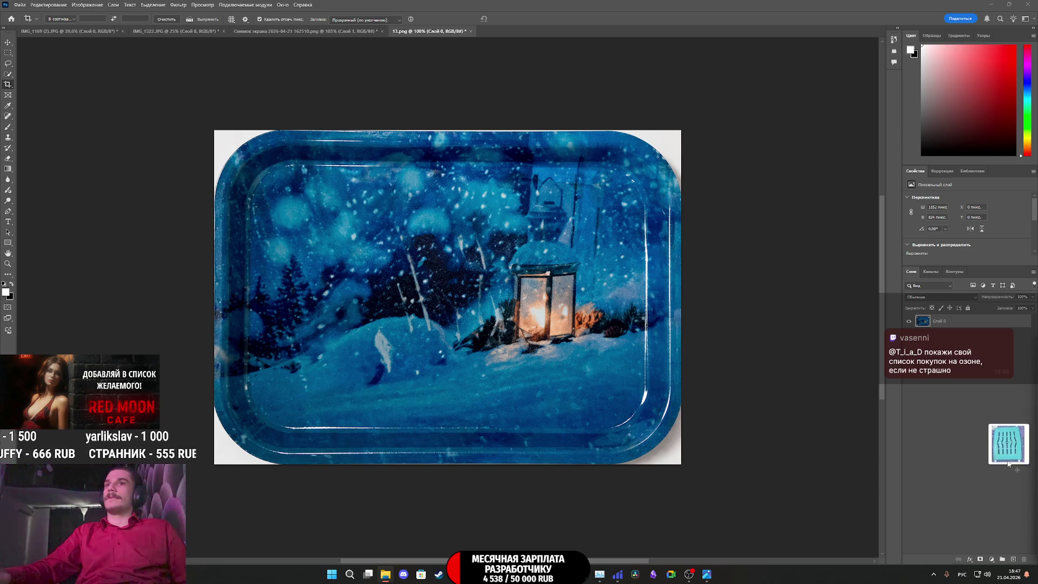
Create a new document from the seat screenshot, accepting the missing colour profile prompt
drag(996, 433, 756, 379)
click(562, 242)
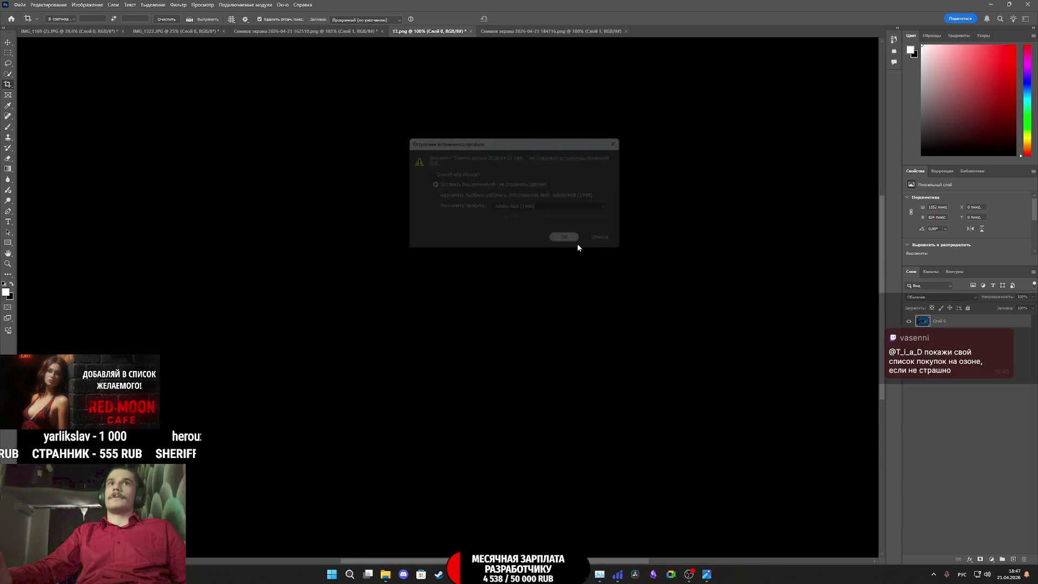
key(c)
click(924, 370)
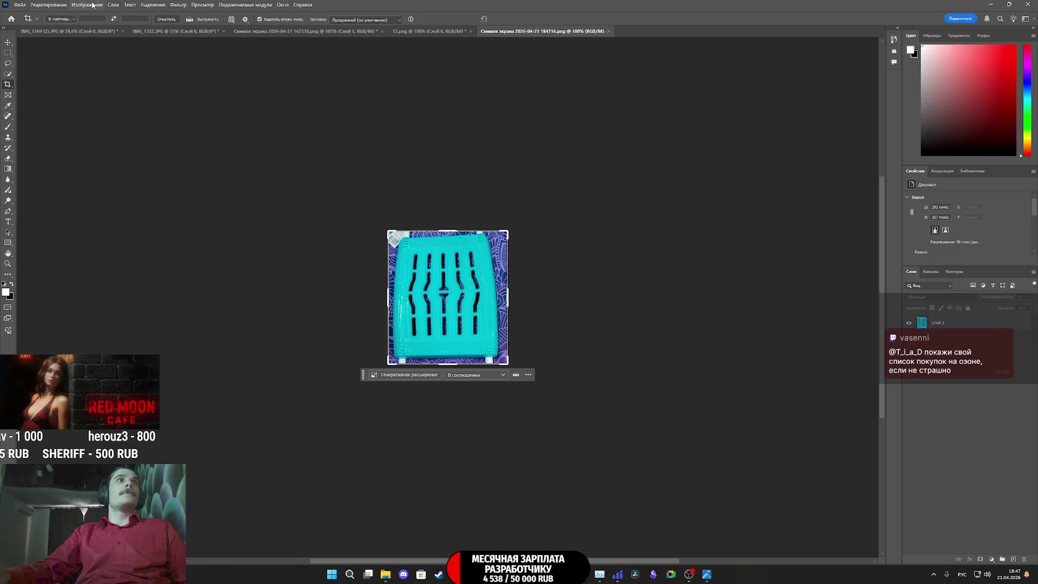
click(49, 4)
click(952, 323)
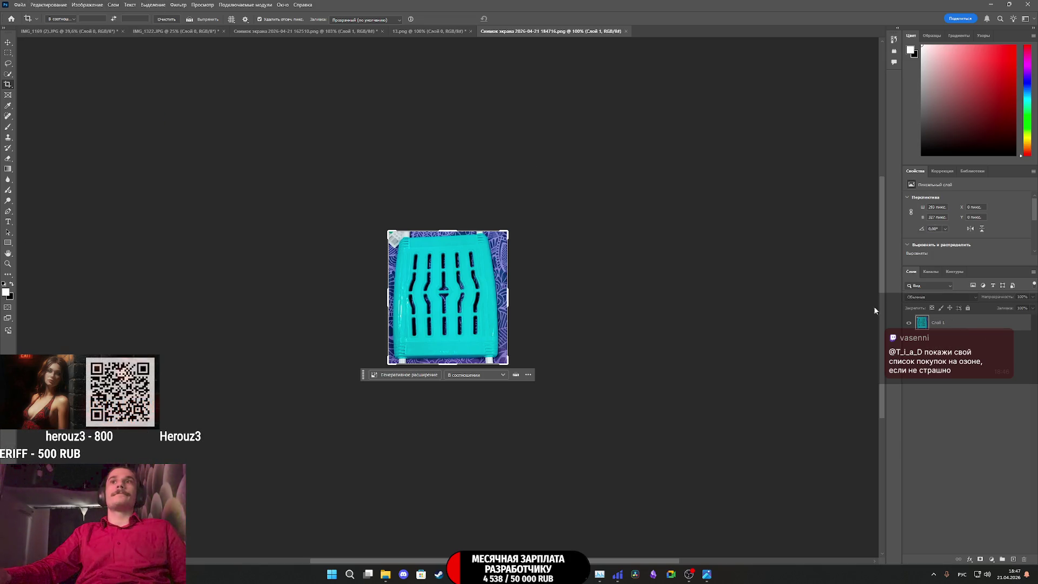
click(49, 4)
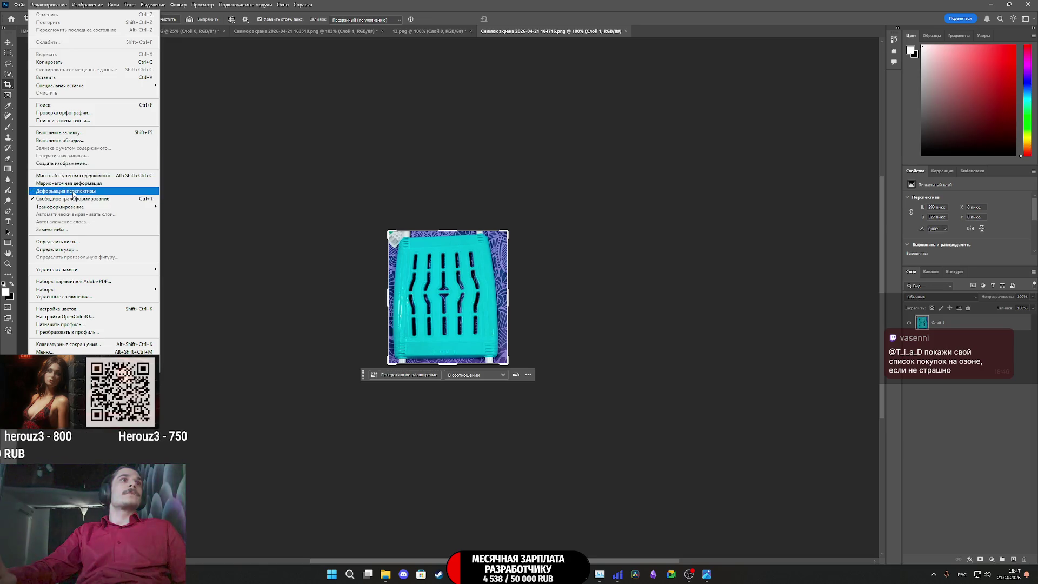
Lay a Perspective Warp quad over the seat and pin its four corners to the seat's corners
click(73, 190)
alt+scroll(421, 313, up, 3)
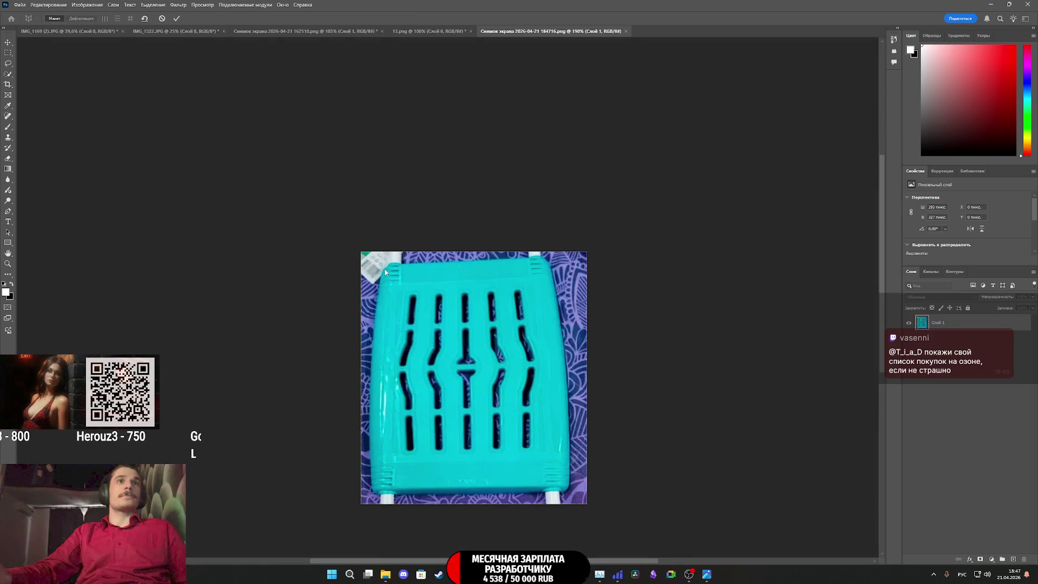
mouse_move(399, 279)
mouse_down()
mouse_move(439, 362)
mouse_move(565, 394)
mouse_move(570, 492)
mouse_up()
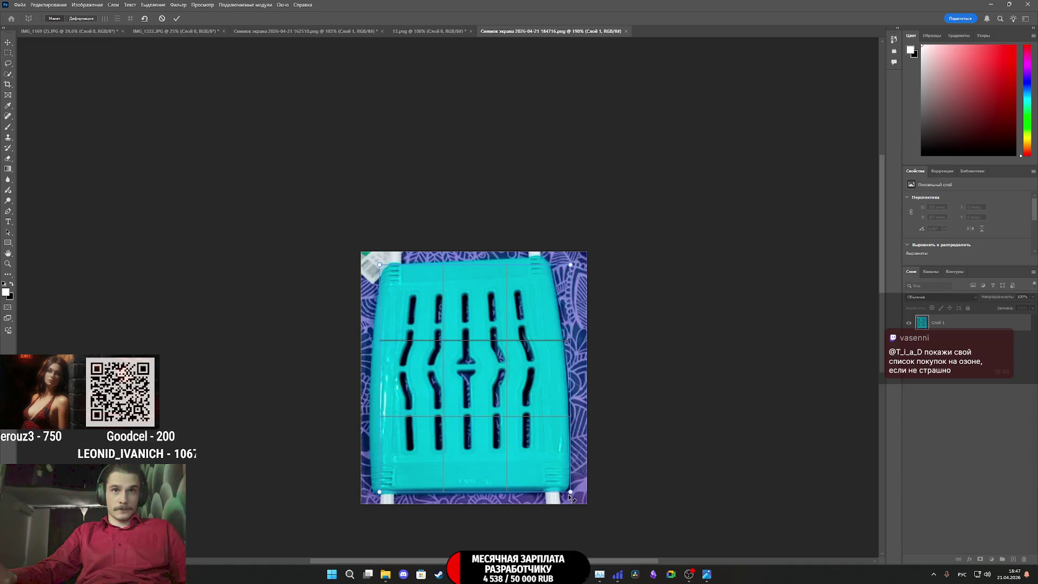
drag(571, 494, 570, 490)
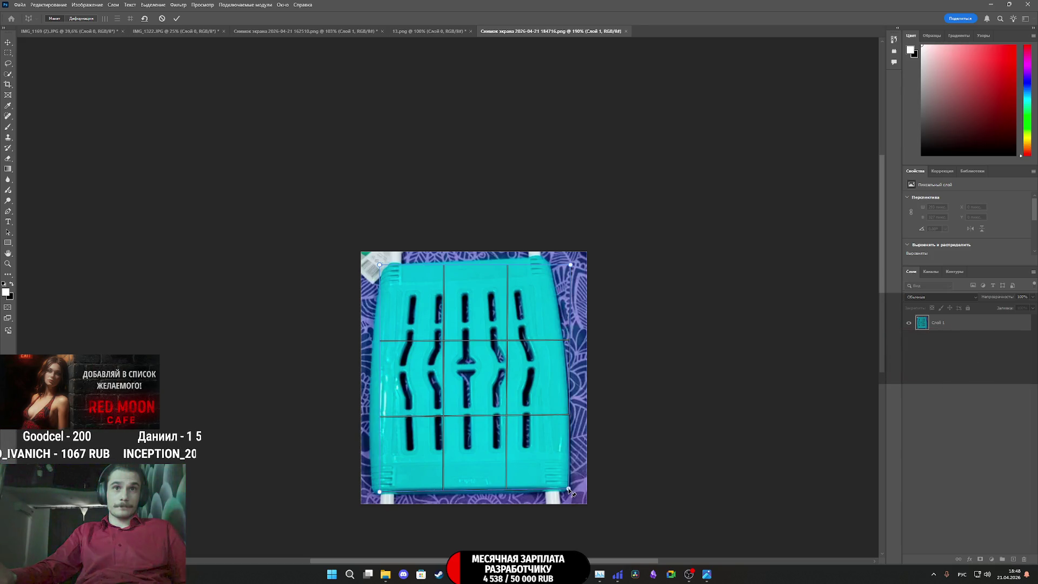
drag(379, 493, 373, 493)
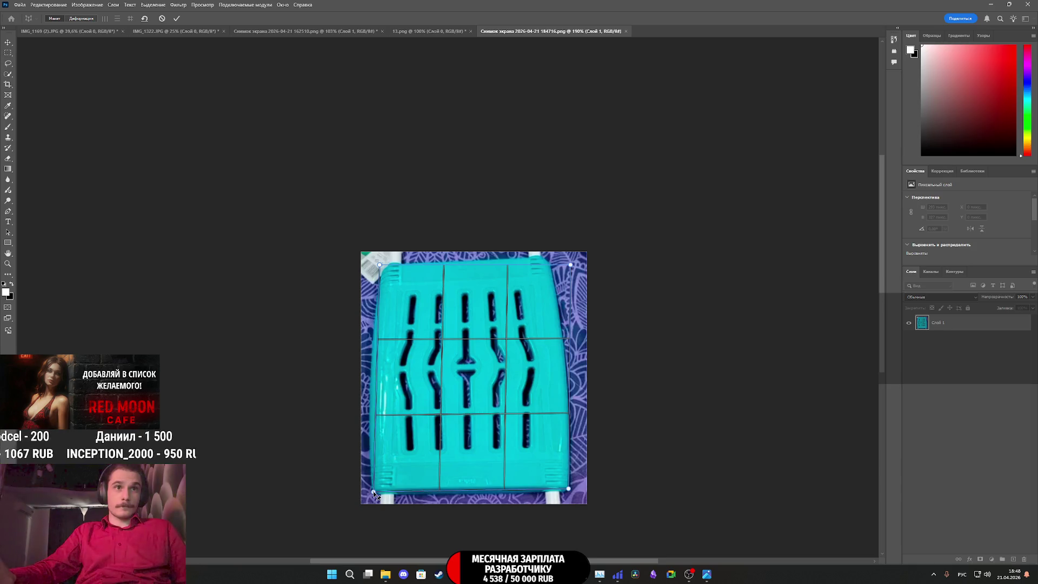
drag(380, 266, 383, 264)
drag(569, 265, 547, 262)
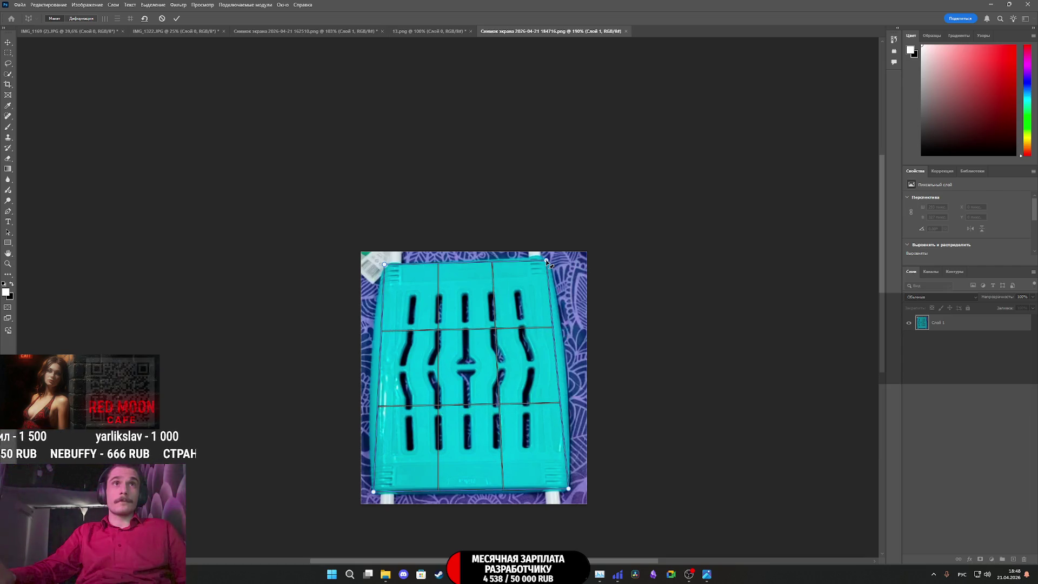
Straighten the seat into an upright rectangle and commit the perspective warp
click(90, 19)
click(134, 19)
click(177, 19)
Crop the image to just the turquoise seat, about 223 × 287 px
key(c)
drag(474, 249, 473, 255)
drag(363, 378, 384, 389)
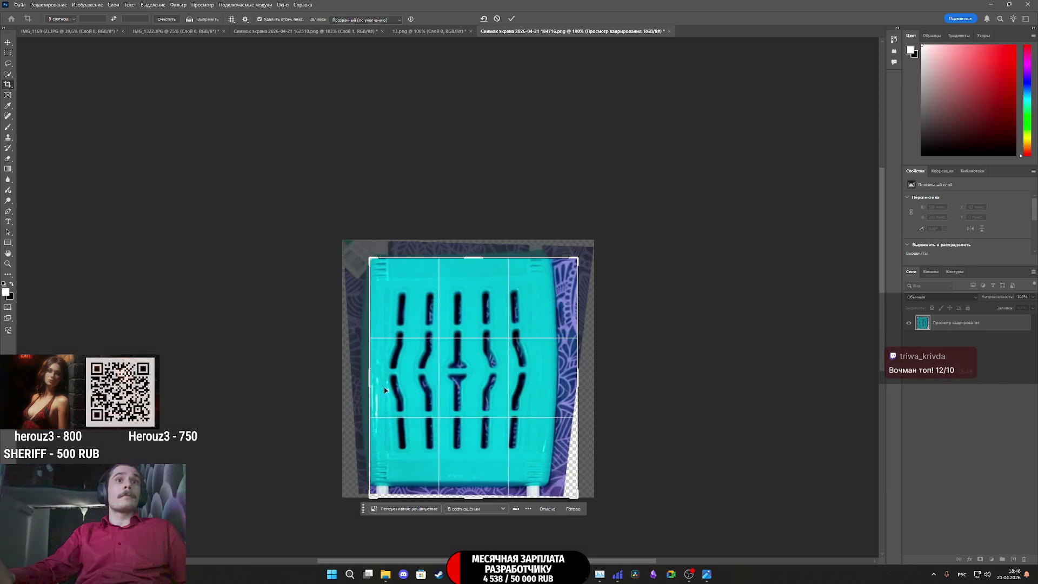
drag(474, 495, 474, 489)
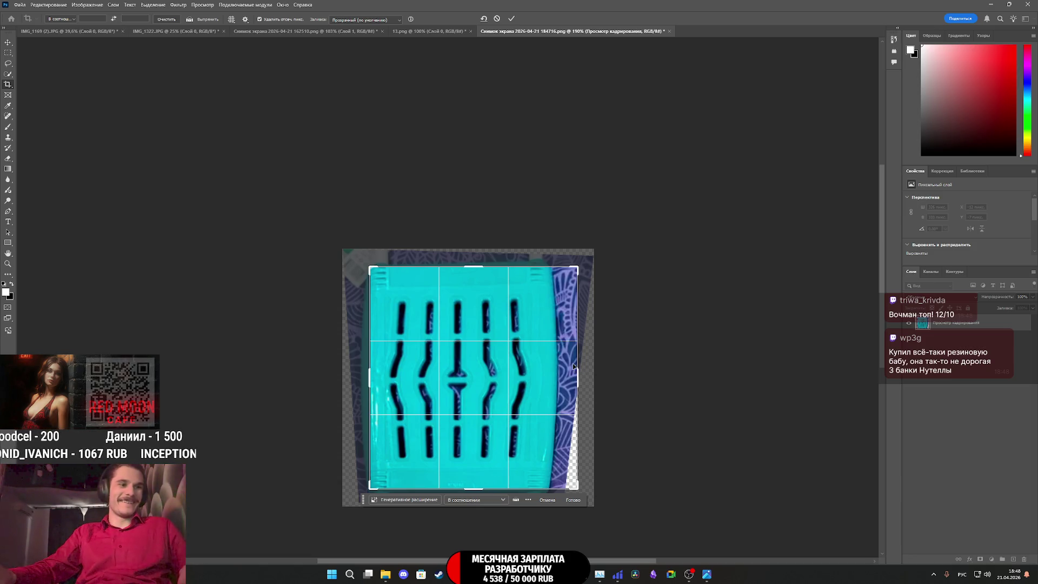
drag(575, 369, 565, 382)
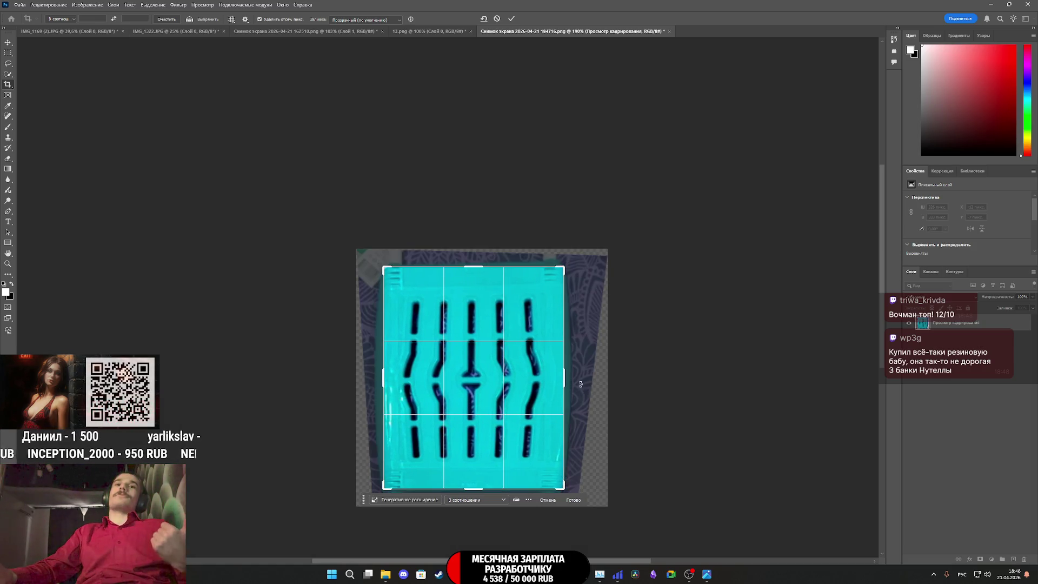
click(512, 20)
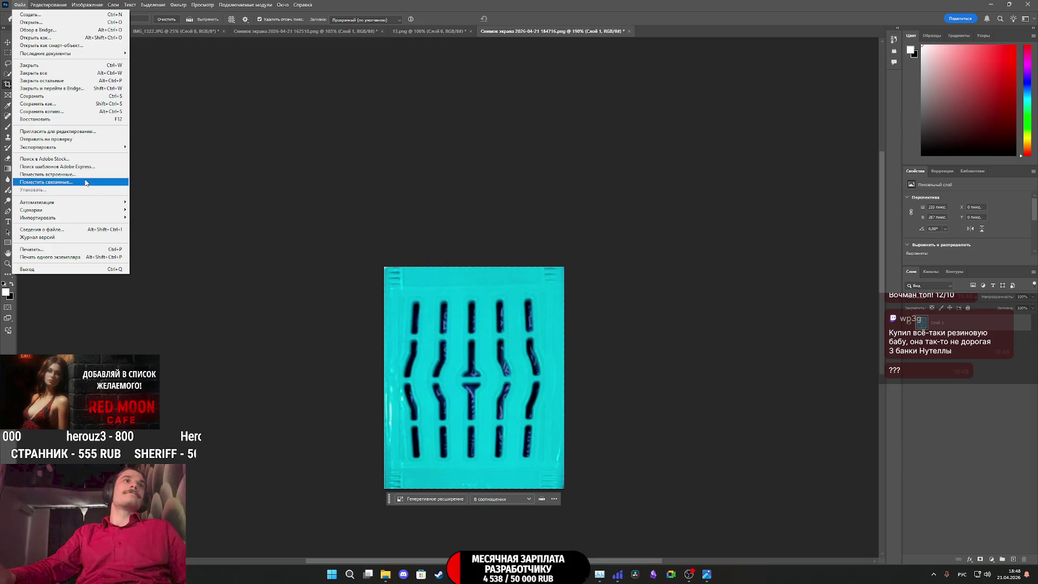
Export the image as a PNG named 19 into the AP2_Tex folder
mouse_move(78, 149)
click(186, 155)
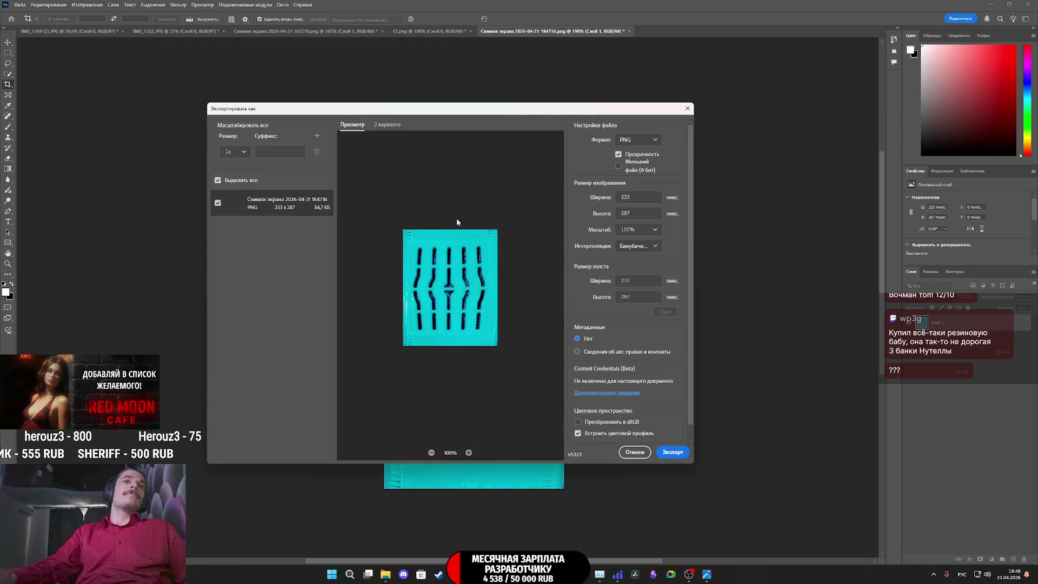
click(679, 453)
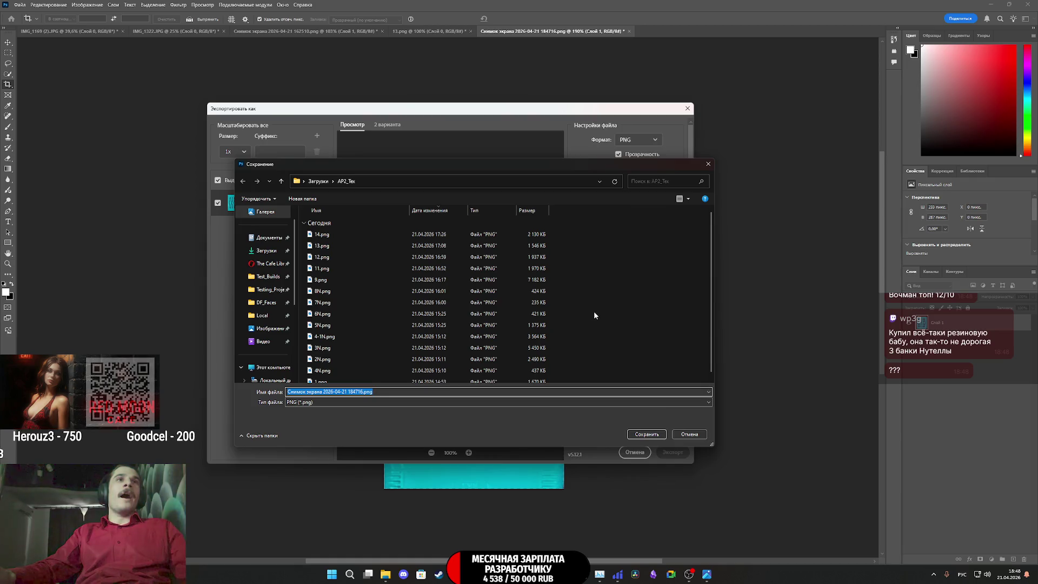
text(1)
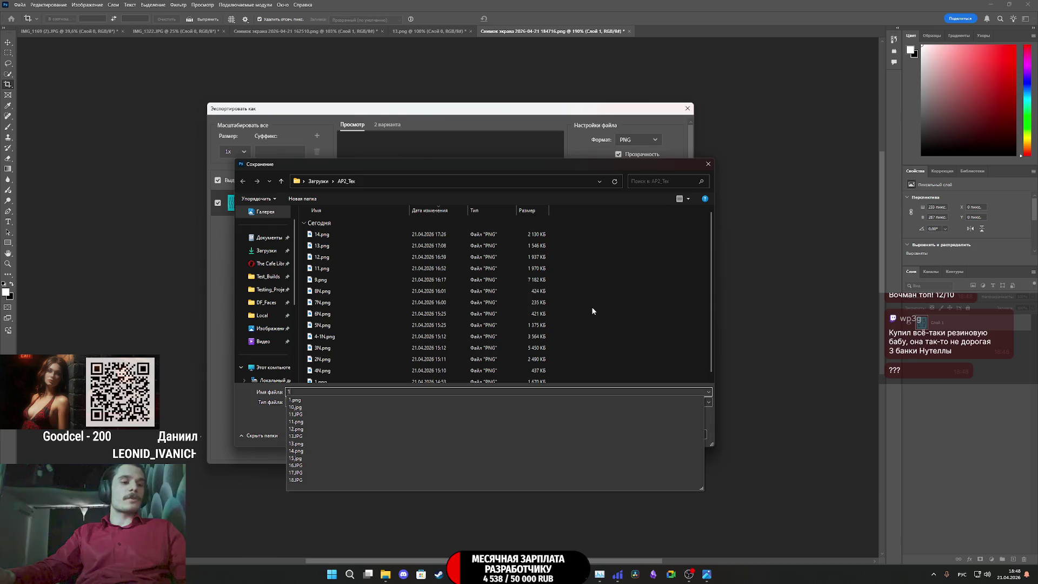
text(9)
click(634, 434)
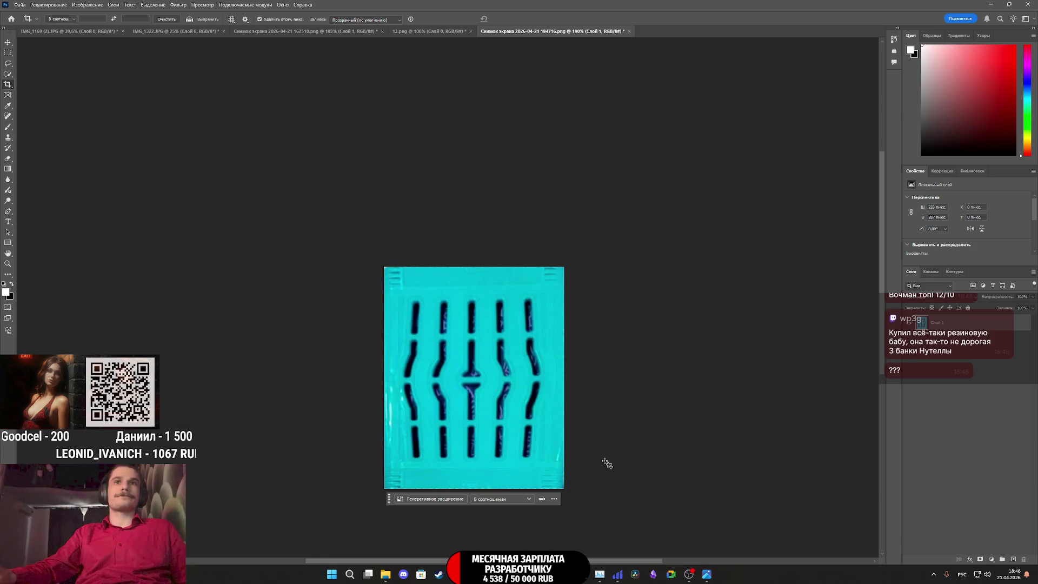
mouse_move(528, 574)
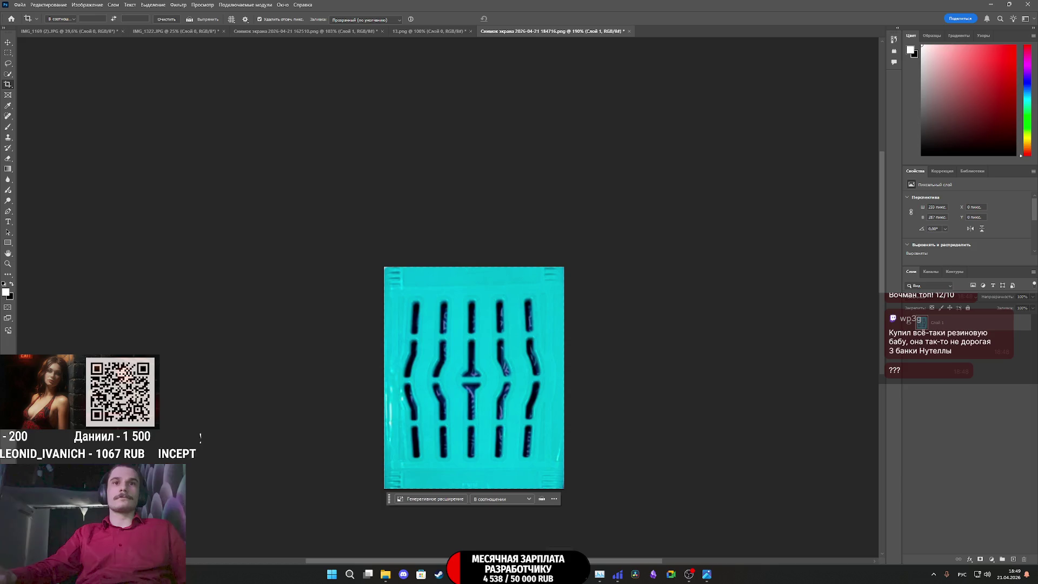
click(546, 532)
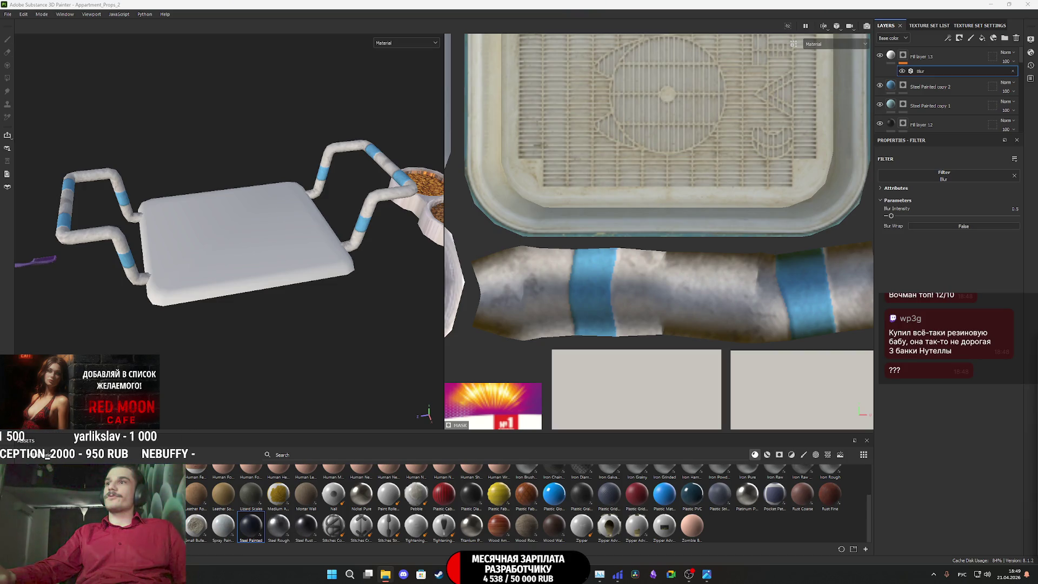
Import 19.png with texture usage into the Appartment_Props_2 project
mouse_move(1037, 473)
mouse_down()
mouse_move(855, 477)
mouse_move(785, 505)
mouse_up()
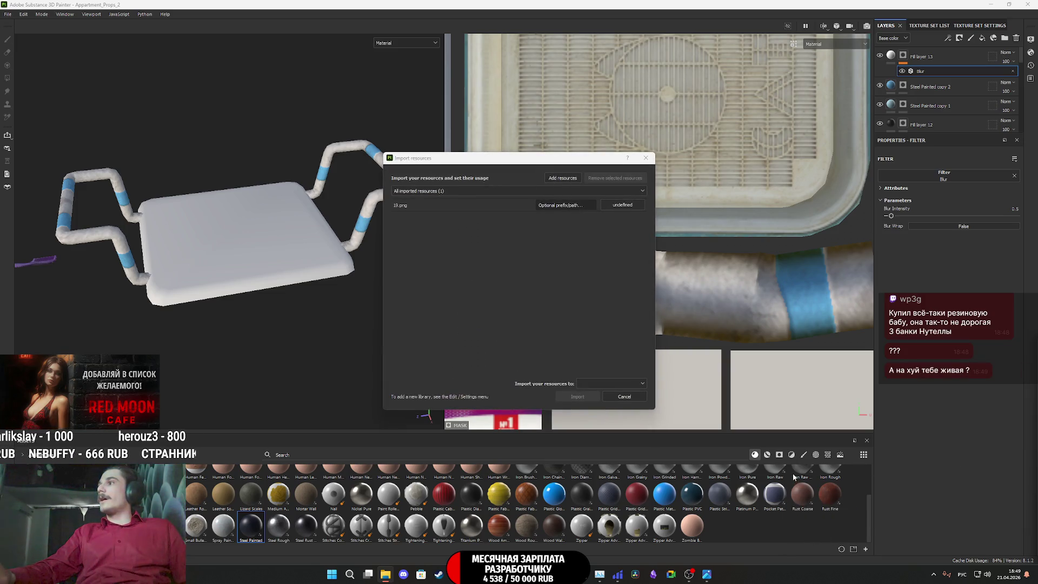
click(622, 205)
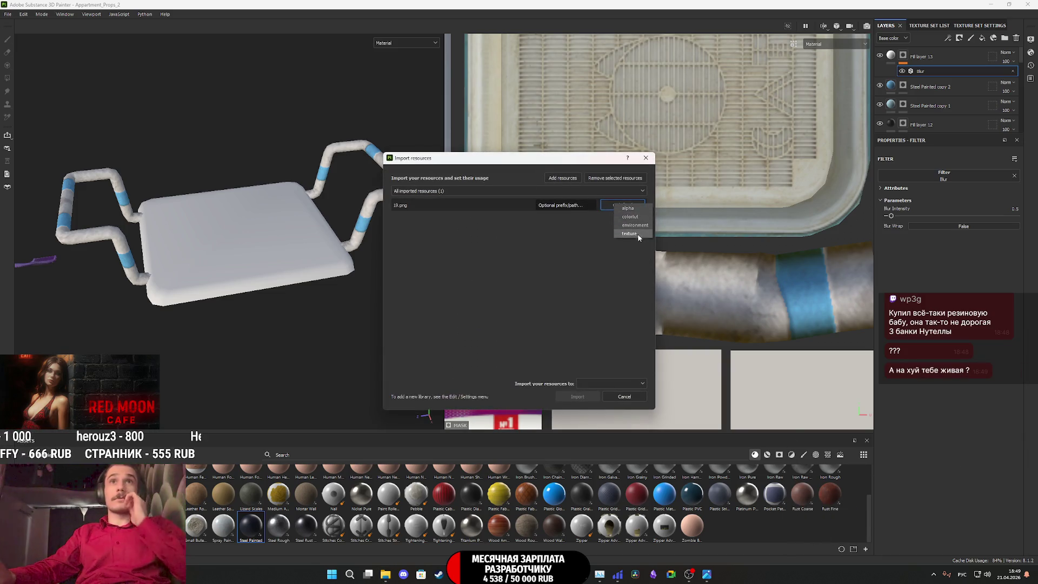
click(634, 234)
click(611, 383)
click(611, 401)
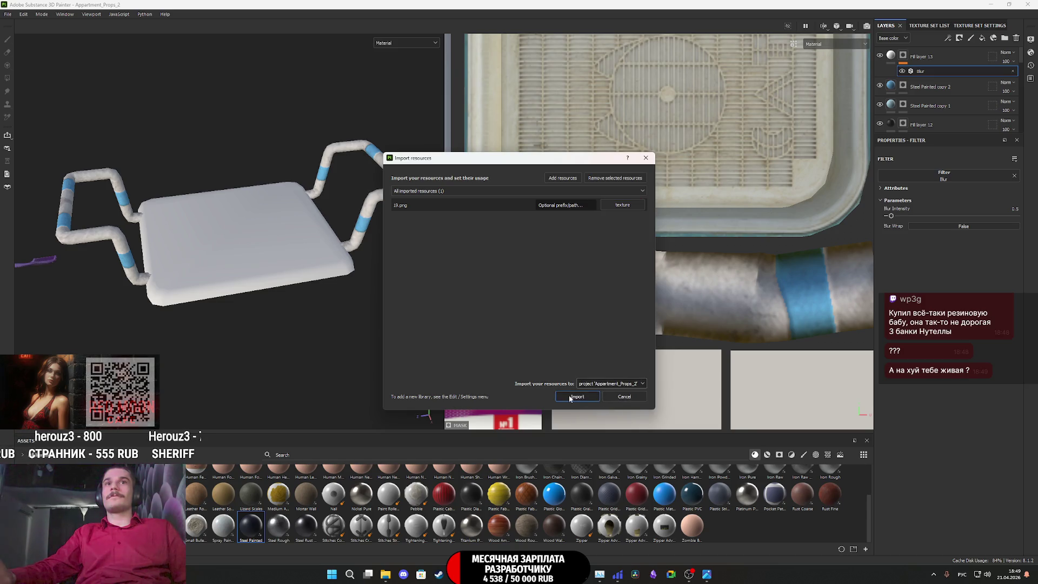
click(570, 397)
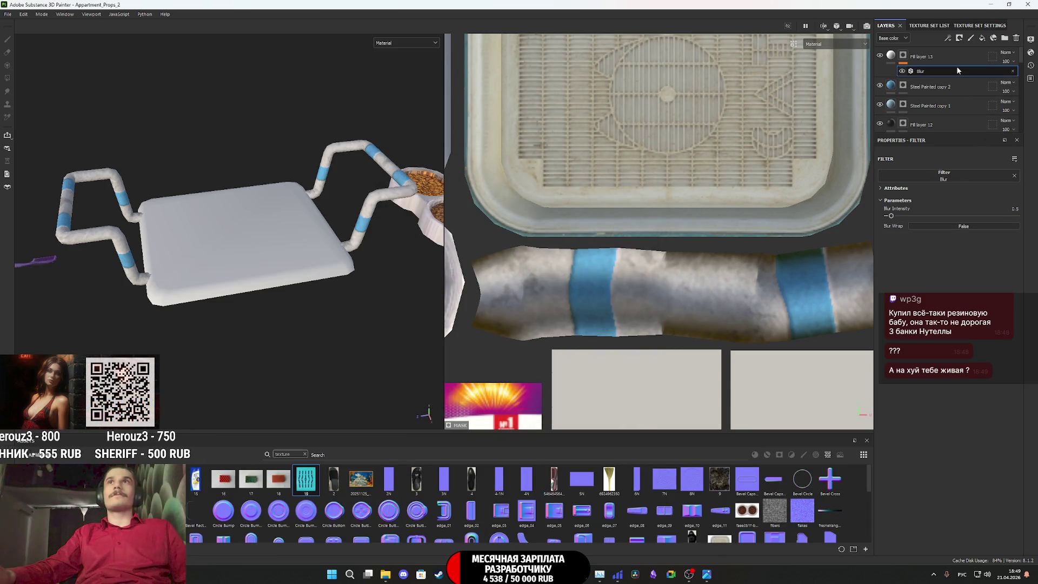
click(962, 60)
key(4)
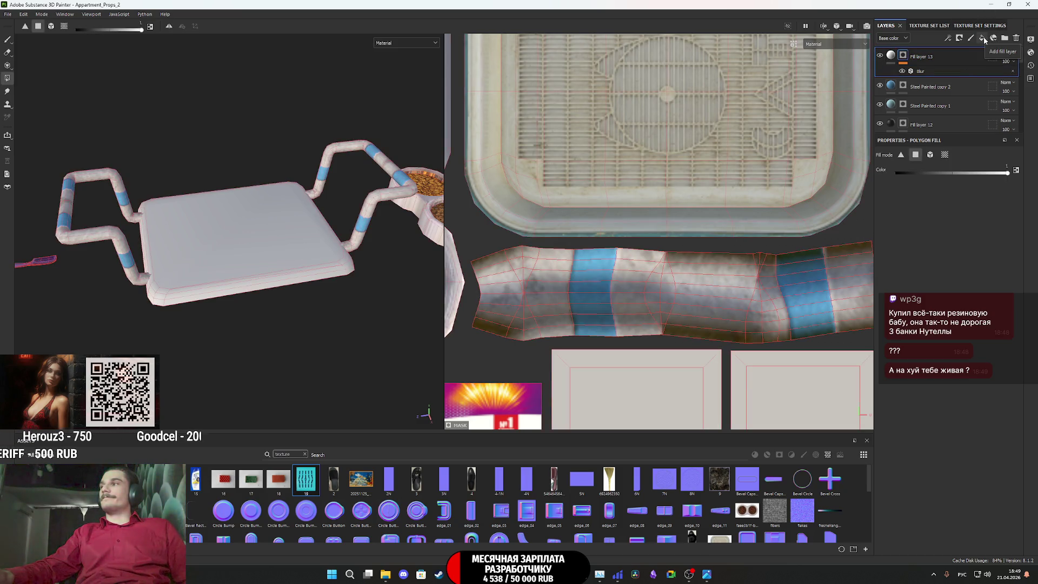
Add Fill layer 14 with texture 19 as base colour, disabling metallic, roughness, normal and height
click(982, 38)
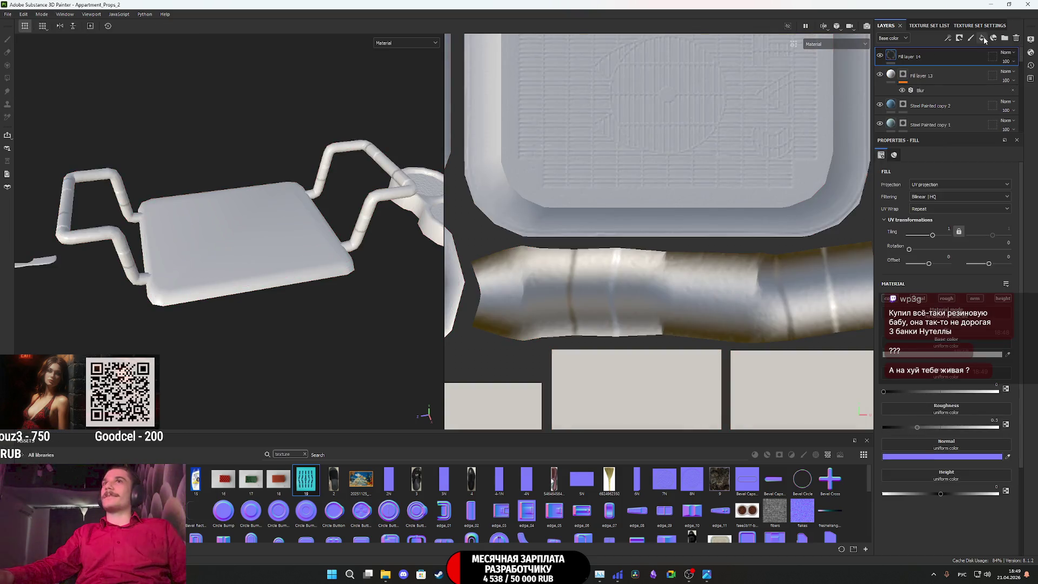
drag(306, 478, 926, 315)
click(918, 298)
click(946, 298)
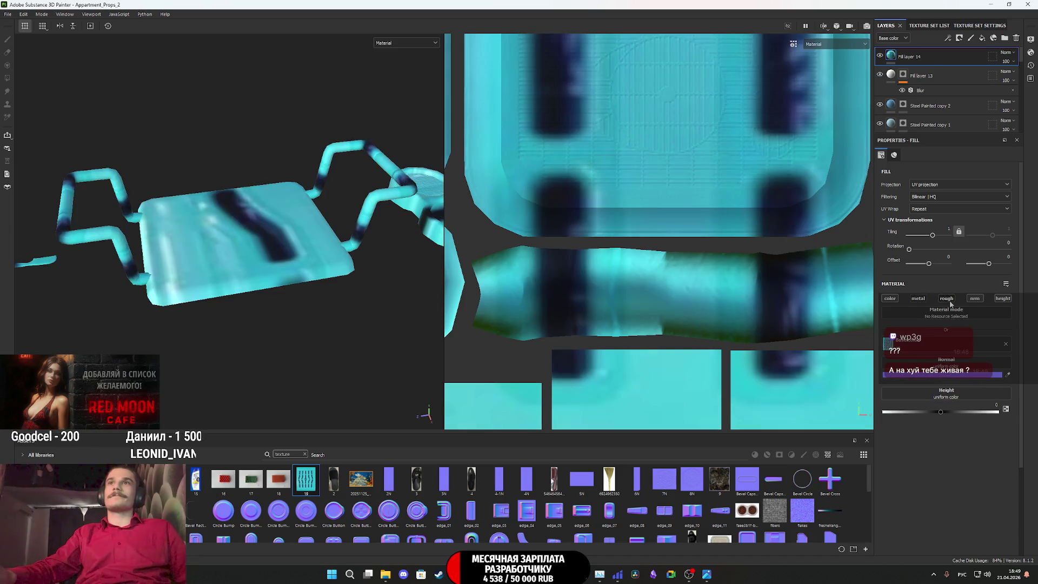
click(974, 298)
click(1005, 299)
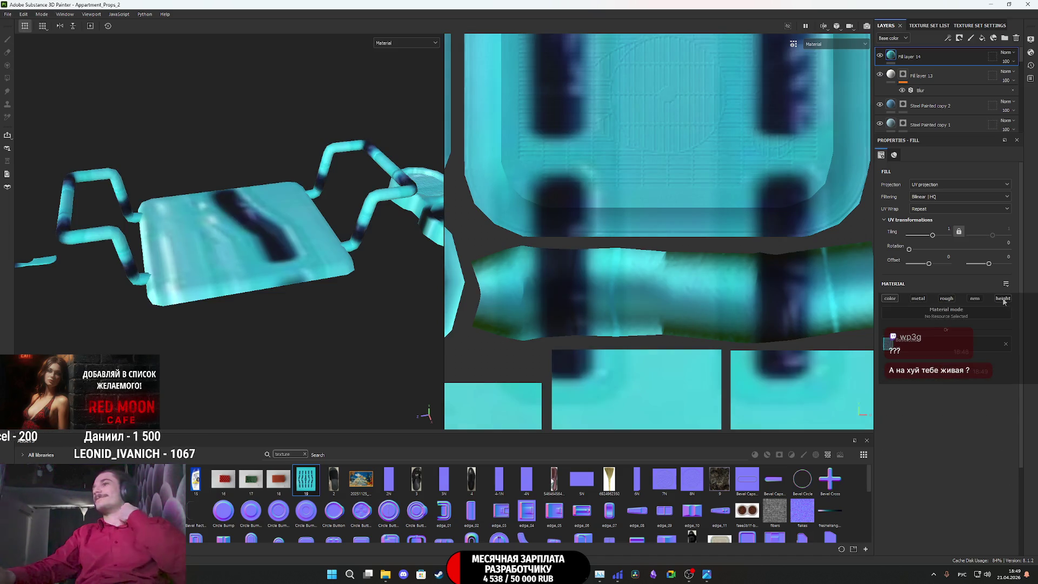
Give Fill layer 14 a black mask and polygon-fill the bath seat top
right_click(894, 52)
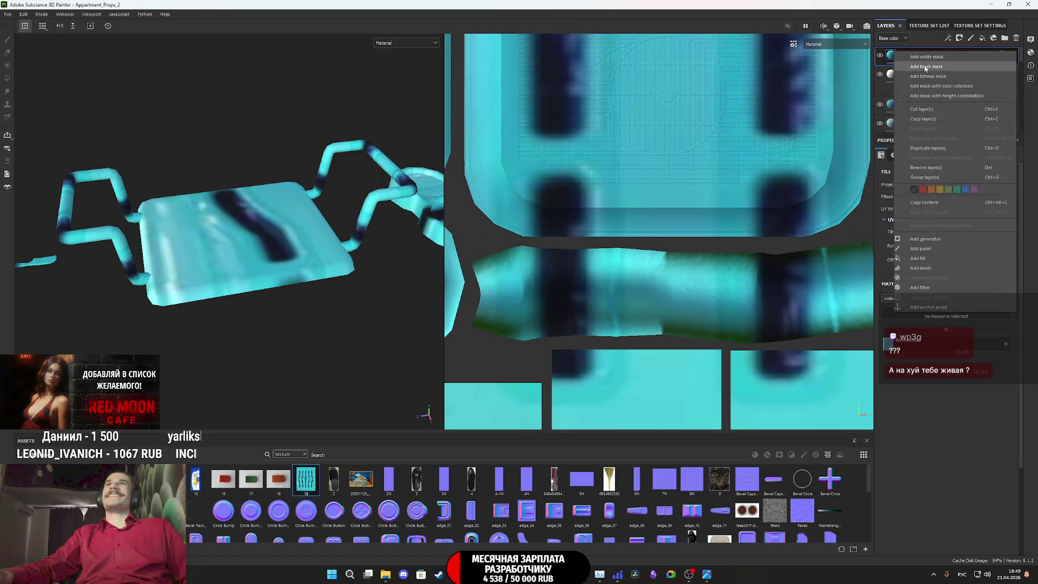
click(919, 63)
alt+drag(281, 238, 271, 307)
click(271, 307)
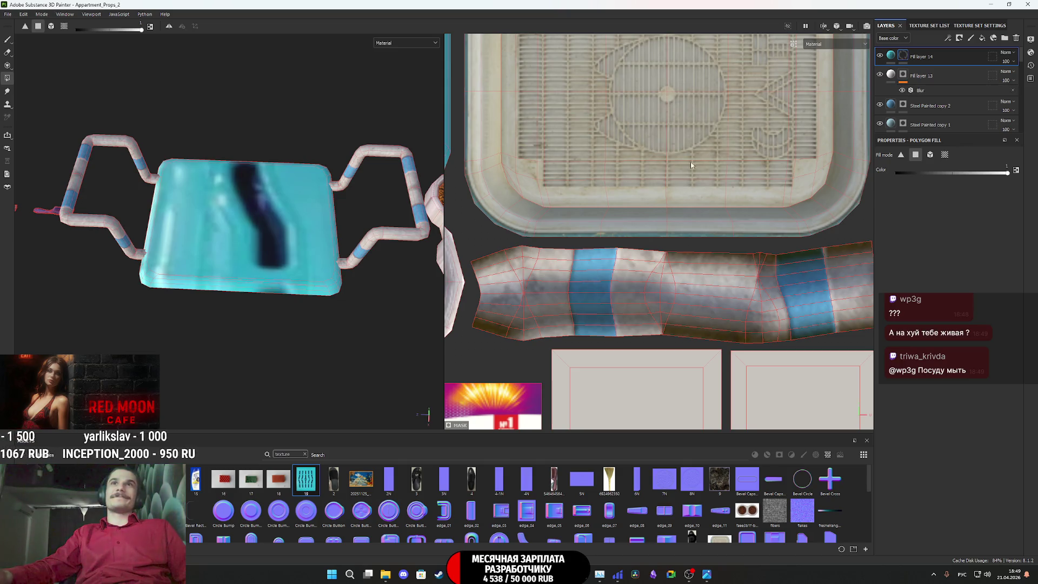
scroll(691, 164, down, 3)
mouse_move(690, 165)
middle_down()
mouse_move(693, 255)
mouse_move(745, 312)
middle_up()
scroll(692, 256, up, 5)
mouse_move(700, 209)
middle_down()
mouse_move(712, 213)
mouse_move(771, 174)
middle_up()
middle_drag(696, 139, 705, 169)
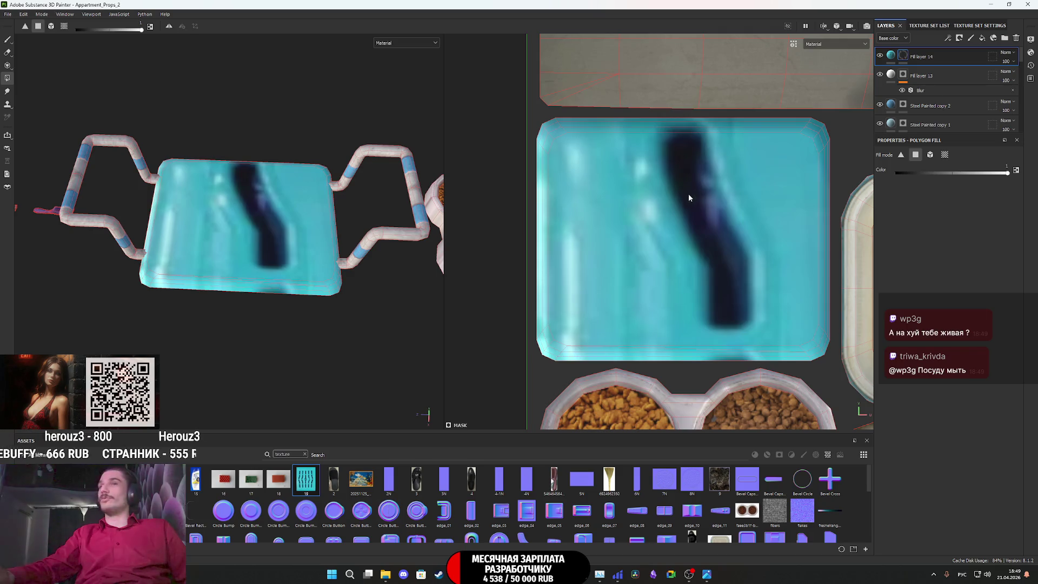
drag(538, 125, 534, 124)
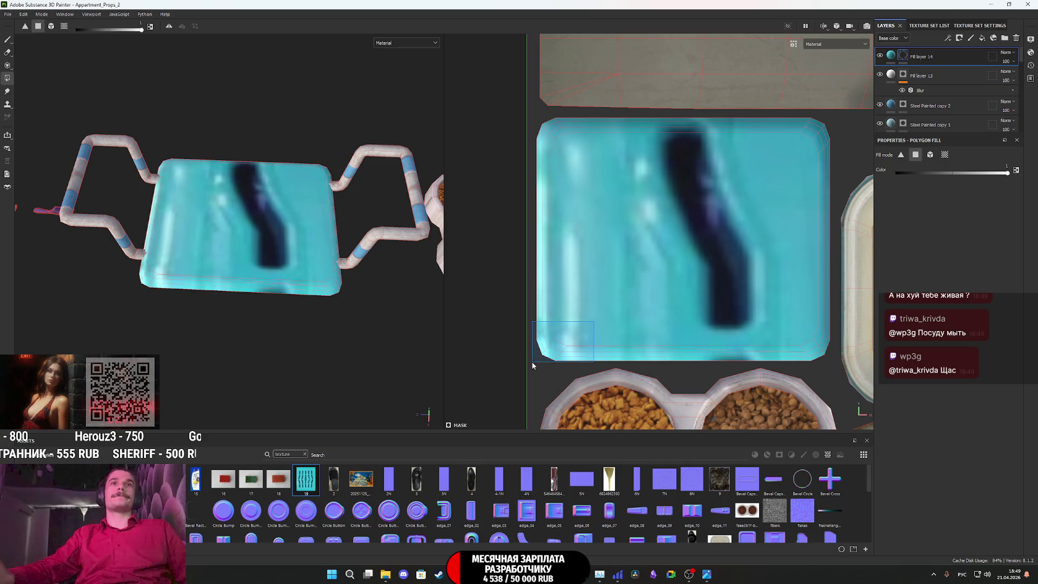
Shrink the seat texture on Fill layer 14 and rotate it so the slots run horizontally
click(891, 56)
scroll(691, 274, down, 5)
scroll(691, 273, down, 3)
mouse_move(724, 342)
mouse_down()
mouse_move(606, 216)
mouse_move(572, 283)
mouse_up()
scroll(573, 282, up, 5)
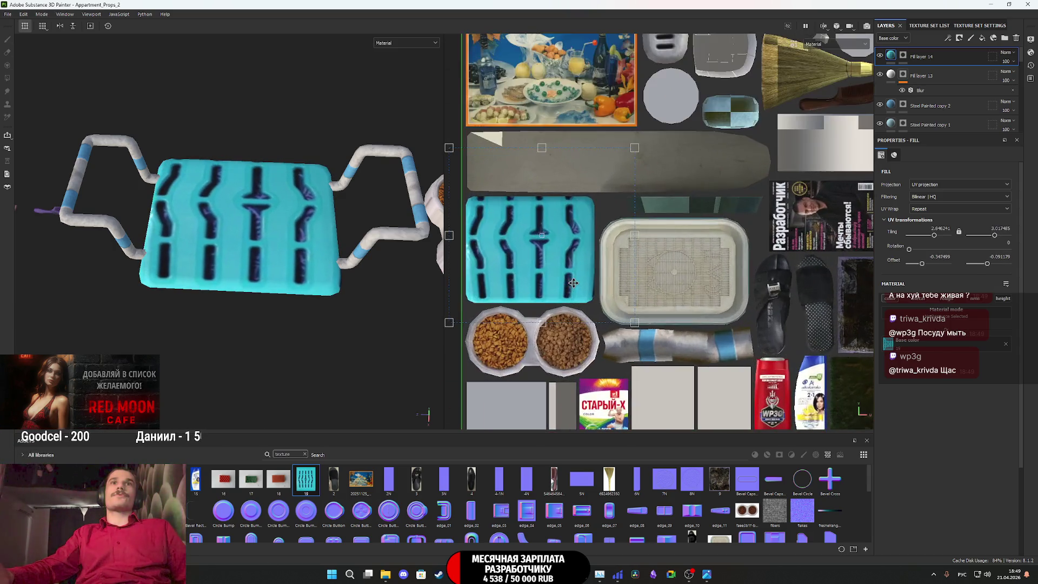
drag(632, 236, 594, 276)
drag(449, 238, 466, 244)
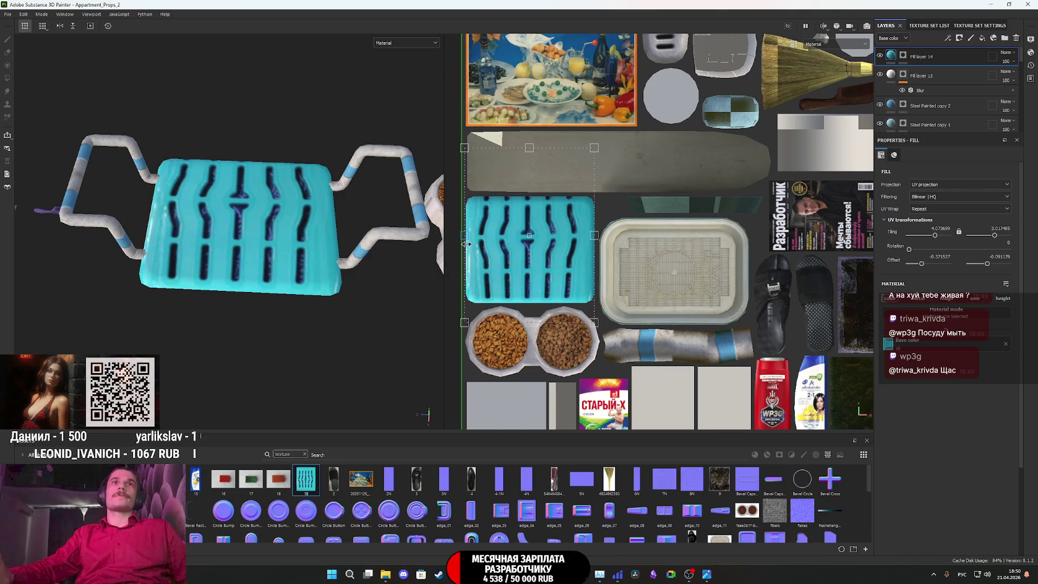
mouse_move(629, 186)
mouse_down()
mouse_move(579, 154)
mouse_move(441, 169)
mouse_up()
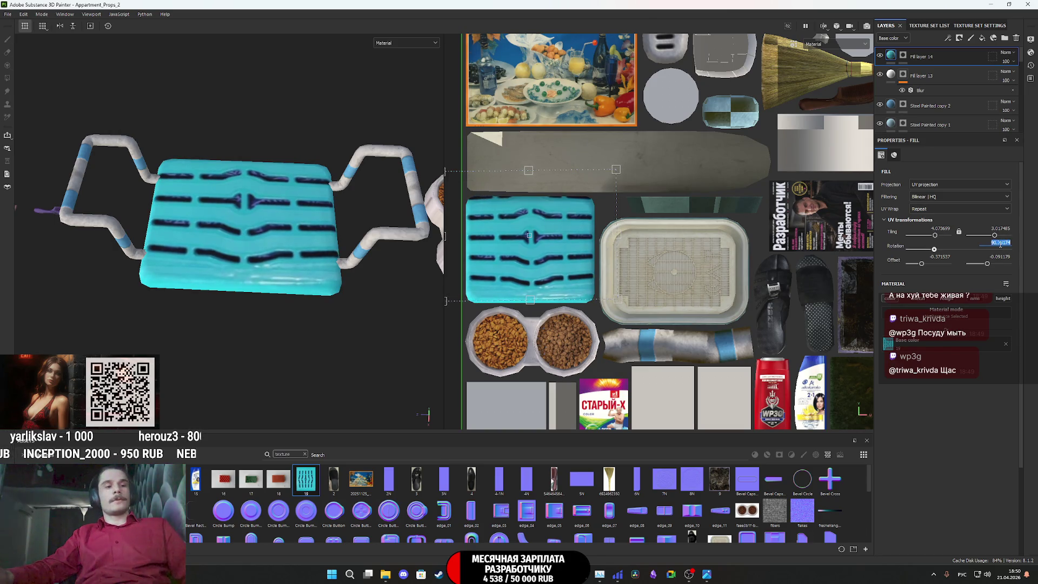
key(Return)
Shift and rescale the texture to fit the seat's UV island width
scroll(592, 278, up, 3)
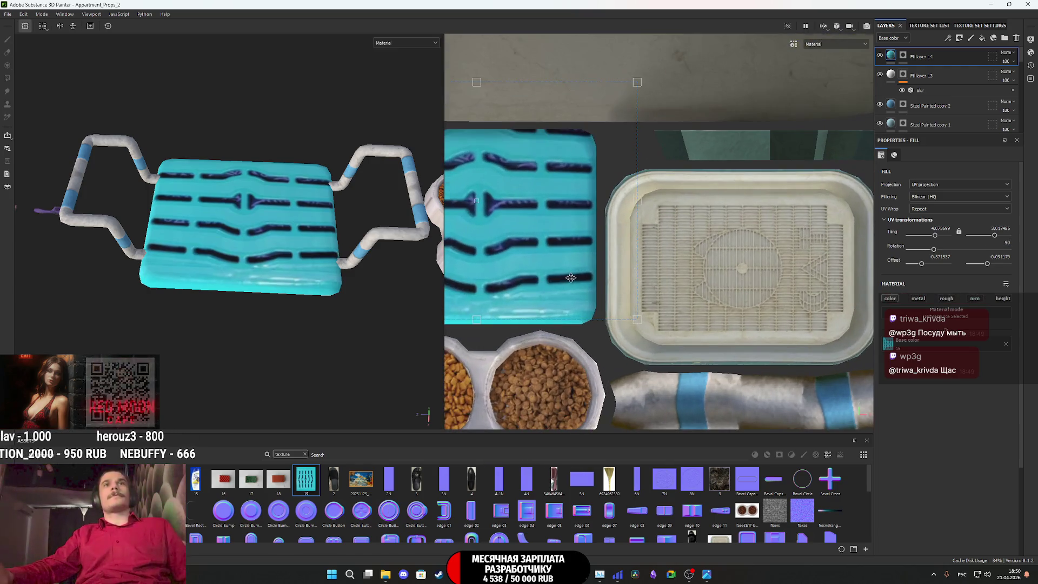
middle_drag(527, 257, 691, 258)
mouse_move(691, 257)
mouse_down()
mouse_move(716, 311)
mouse_move(702, 302)
mouse_move(724, 316)
mouse_up()
scroll(748, 320, down, 2)
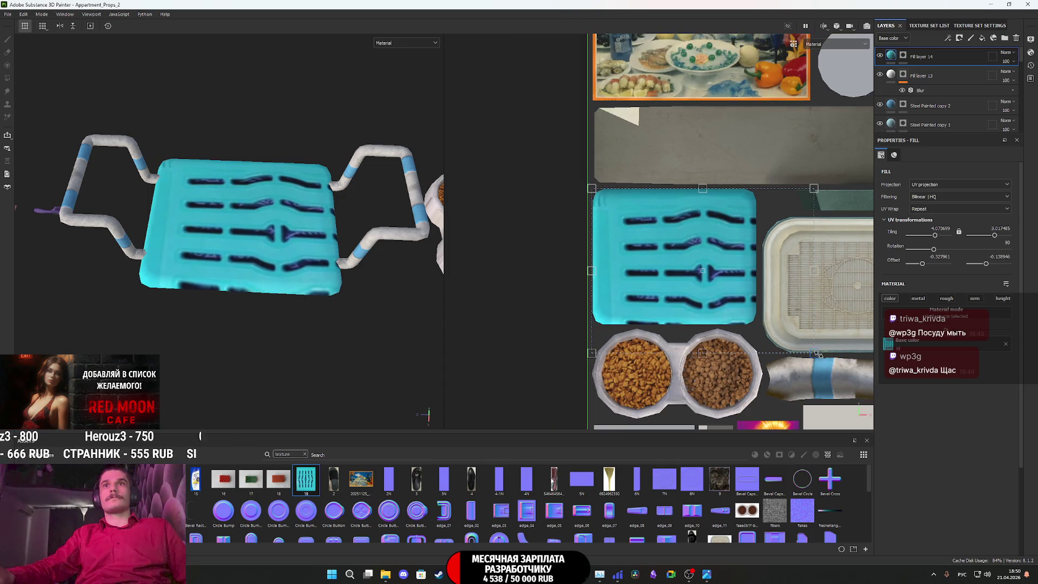
drag(818, 353, 758, 325)
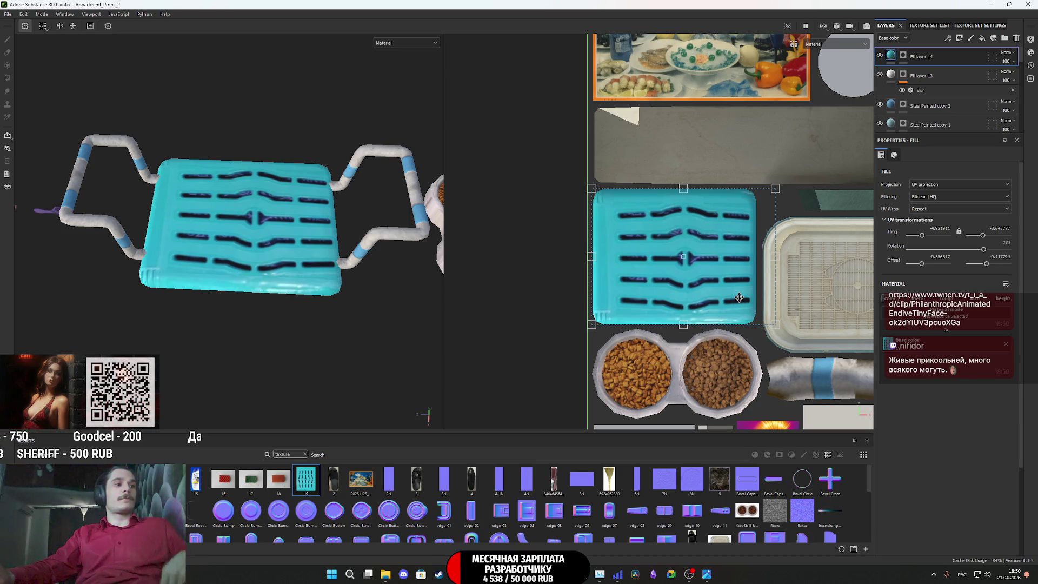
scroll(746, 262, up, 2)
drag(785, 255, 760, 264)
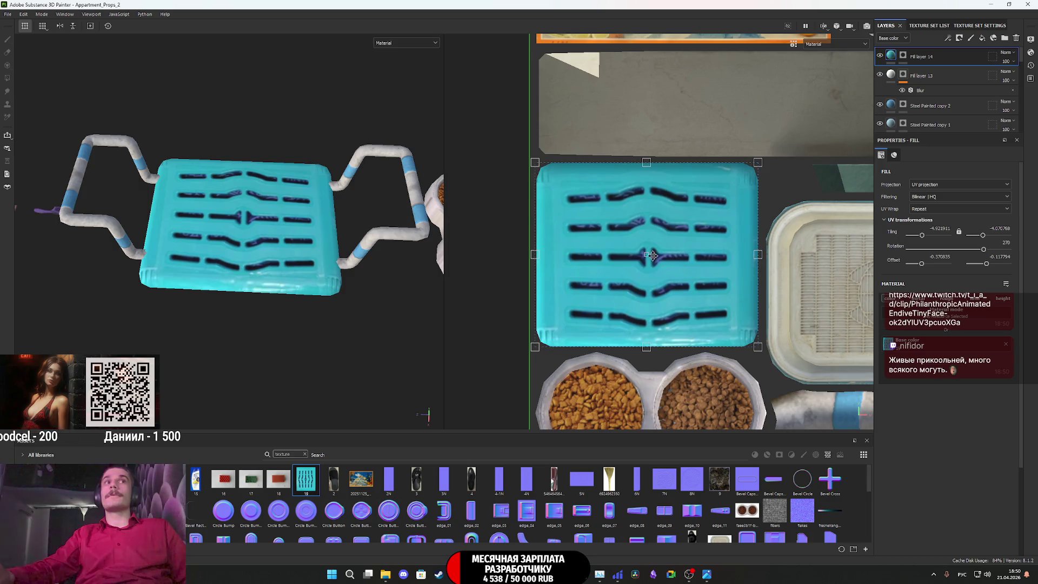
Frame the scene and set the viewport to display only the Base color channel
key(f)
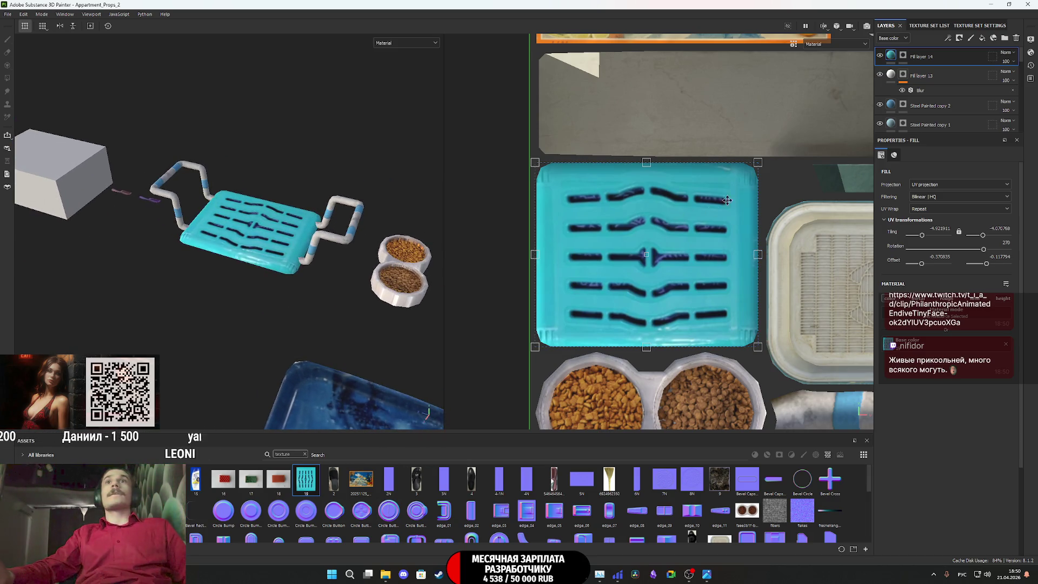
click(394, 43)
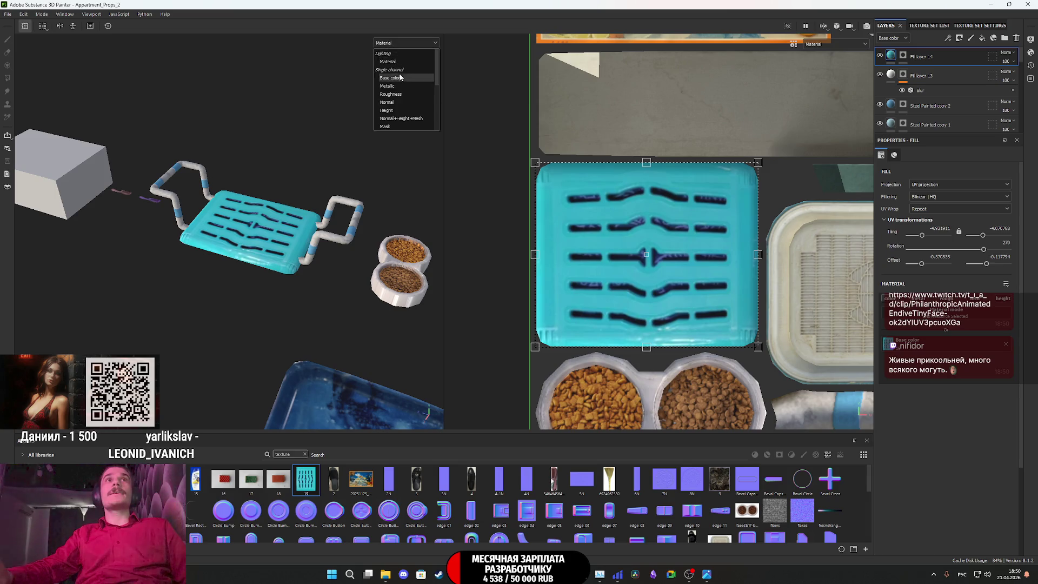
click(402, 79)
scroll(329, 160, up, 5)
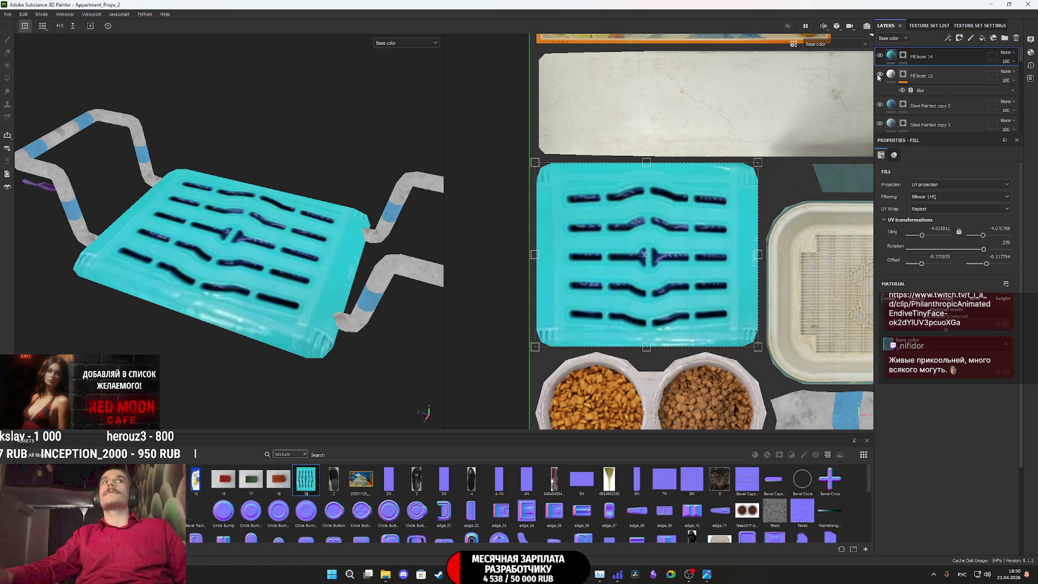
click(927, 106)
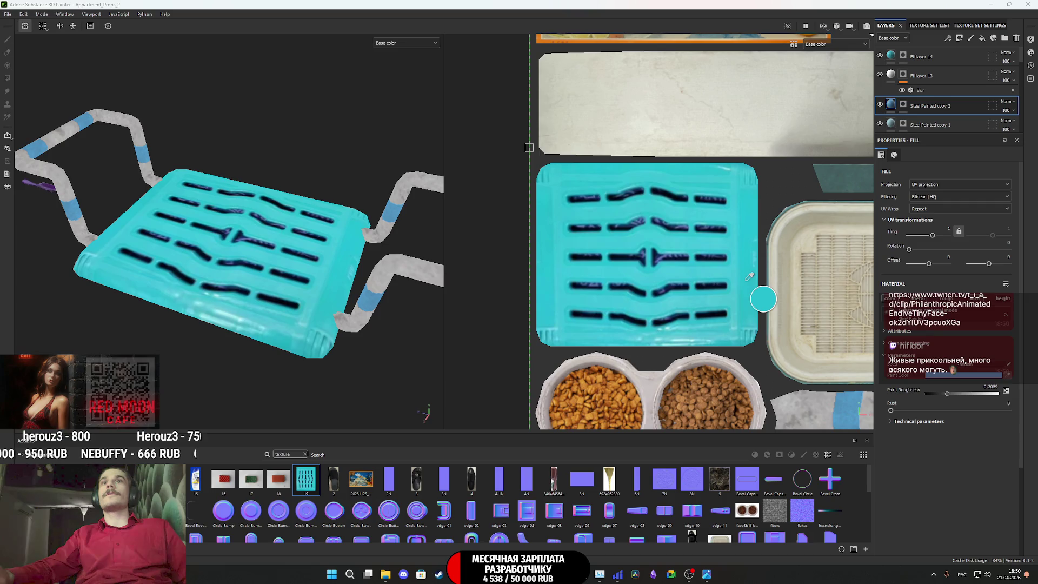
Orbit the seat, switch the viewport to full Material shading, then go to Chrome's Twitch dashboard
alt+drag(344, 285, 358, 255)
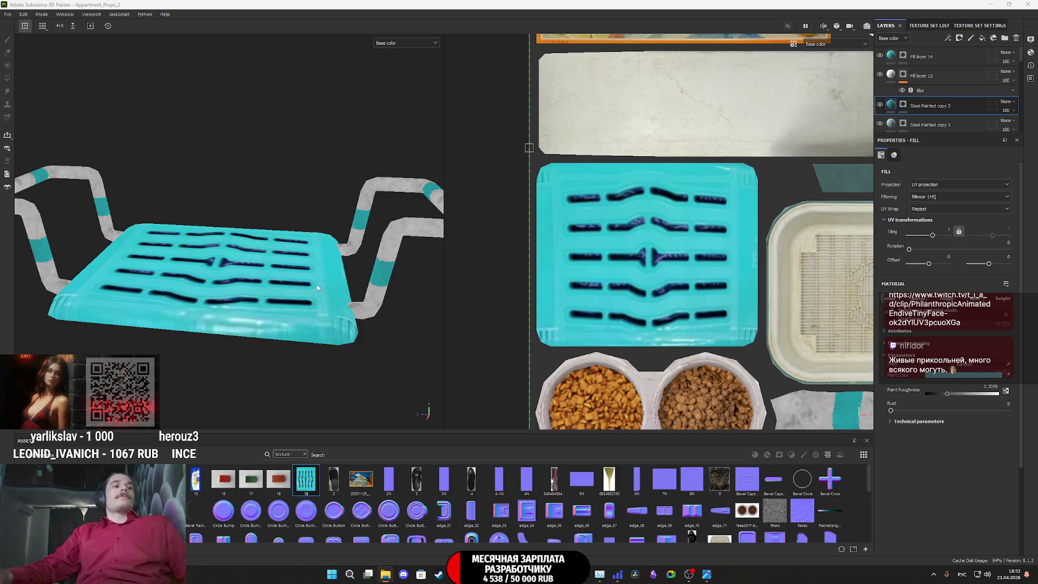
scroll(317, 285, down, 3)
alt+drag(316, 287, 345, 287)
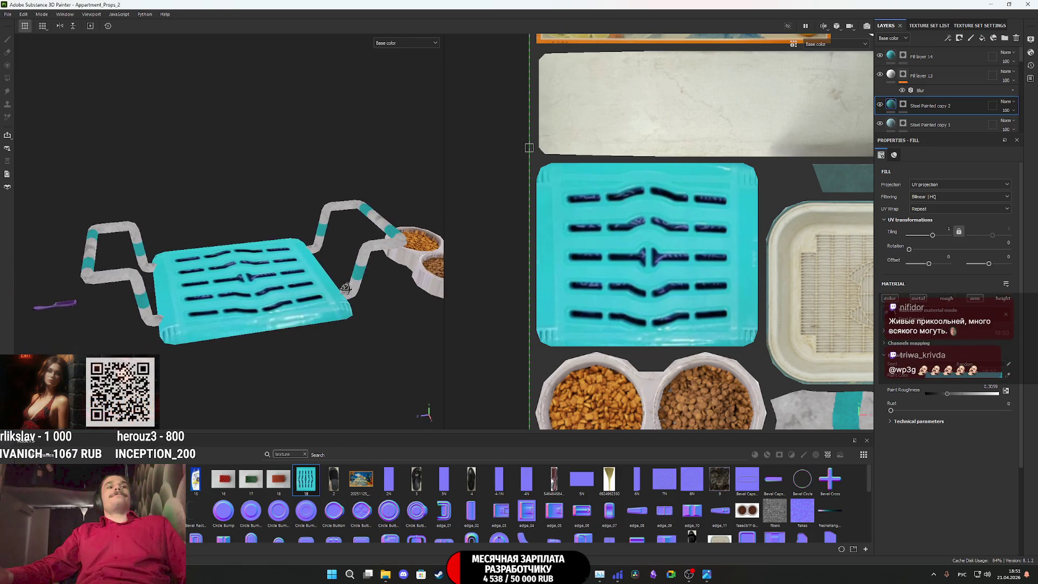
click(394, 42)
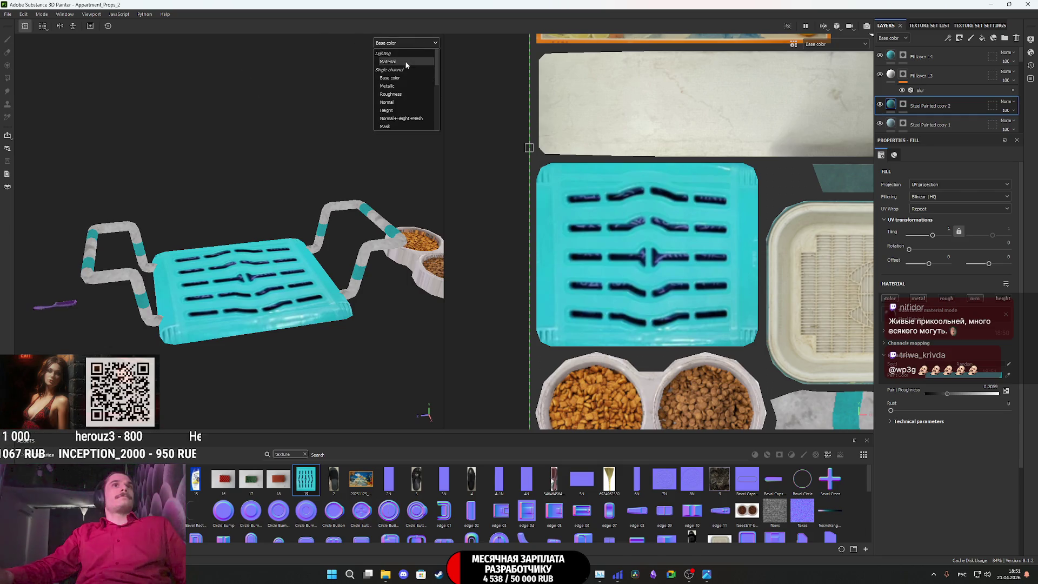
click(404, 68)
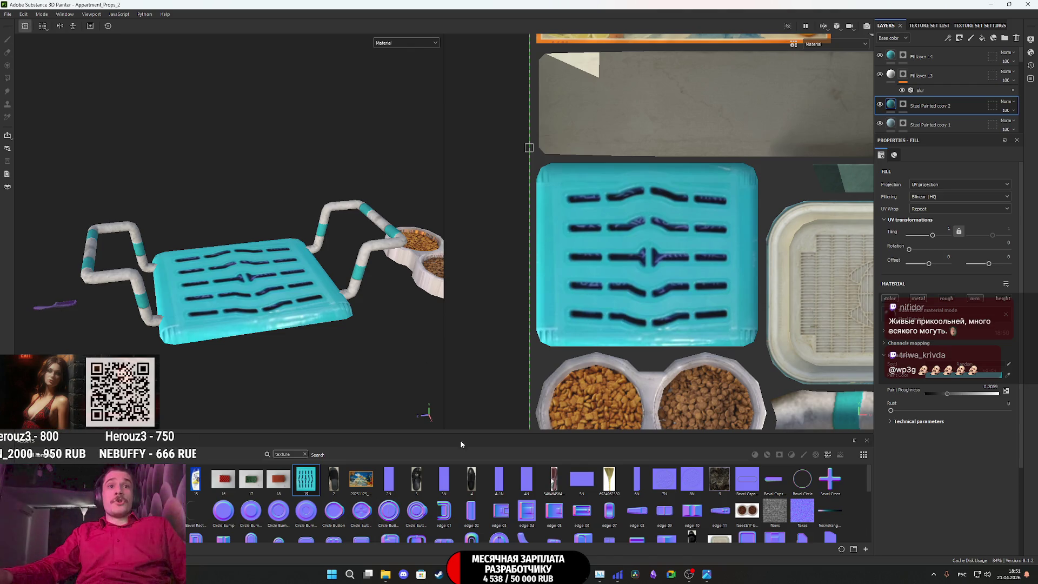
key(alt+Tab)
click(250, 4)
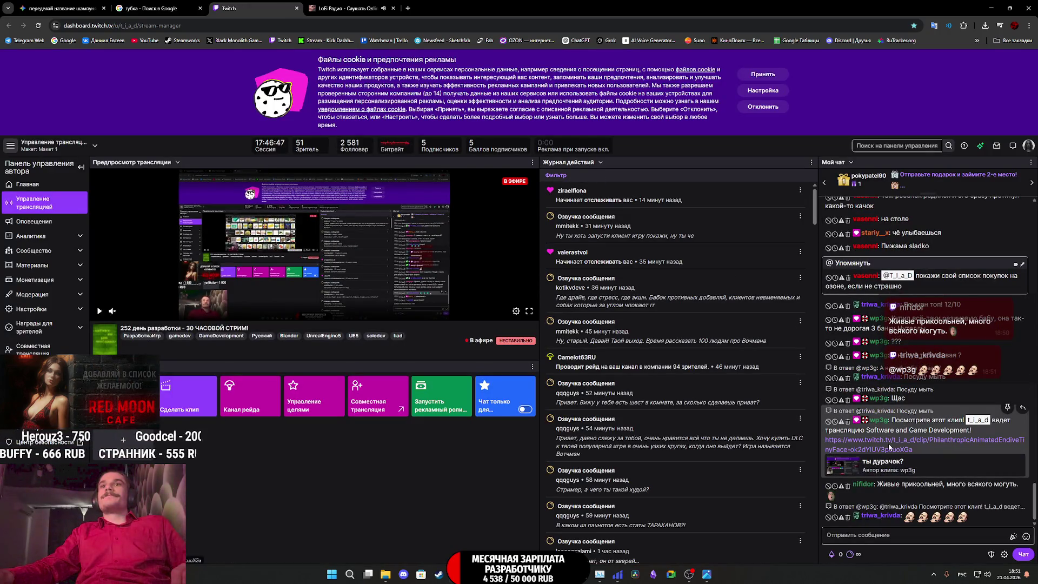
Open the clip linked in the Twitch chat in a new tab and watch it
middle_click(889, 447)
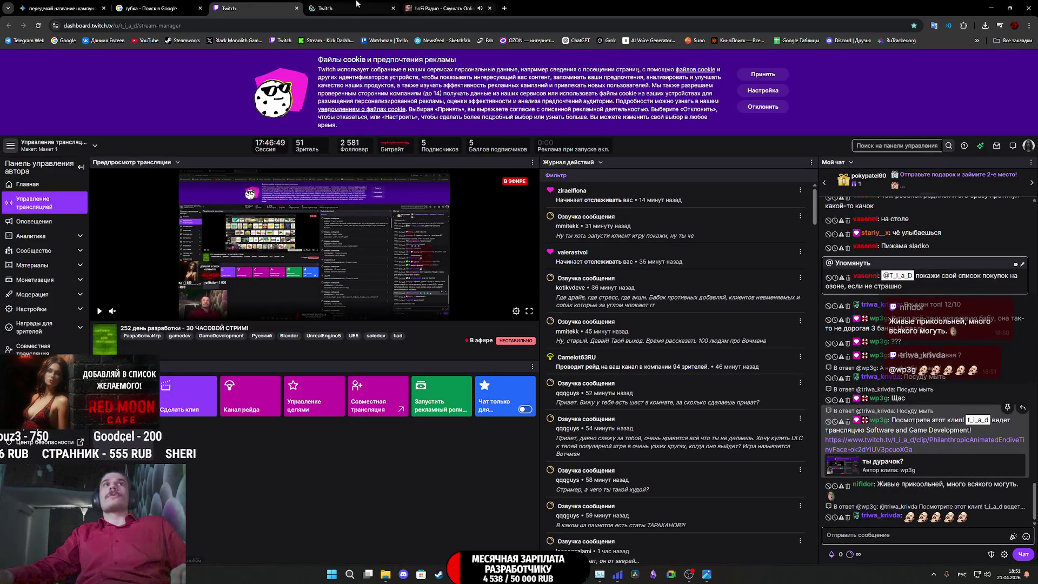
click(354, 4)
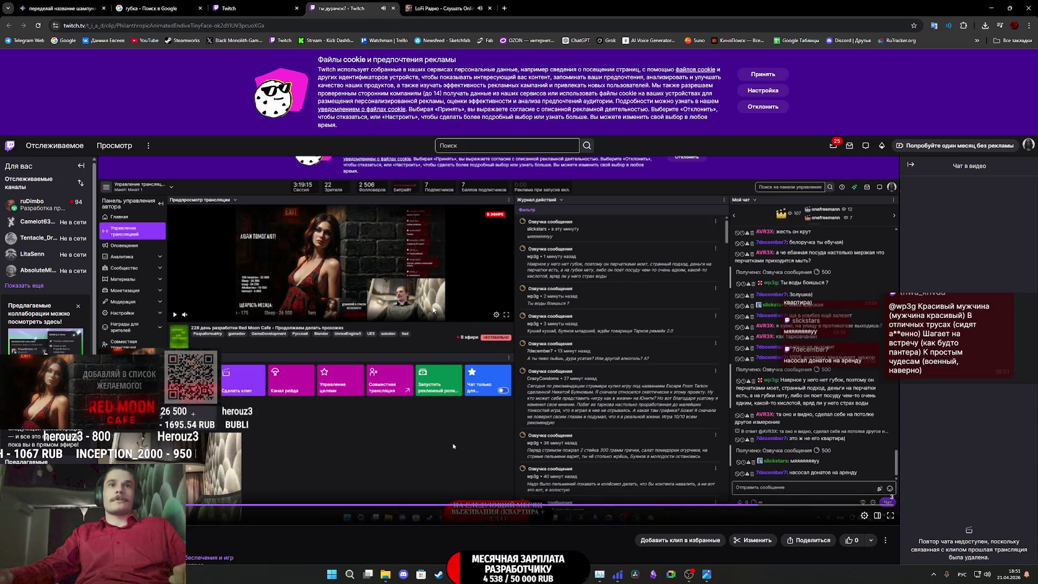
scroll(427, 223, down, 1)
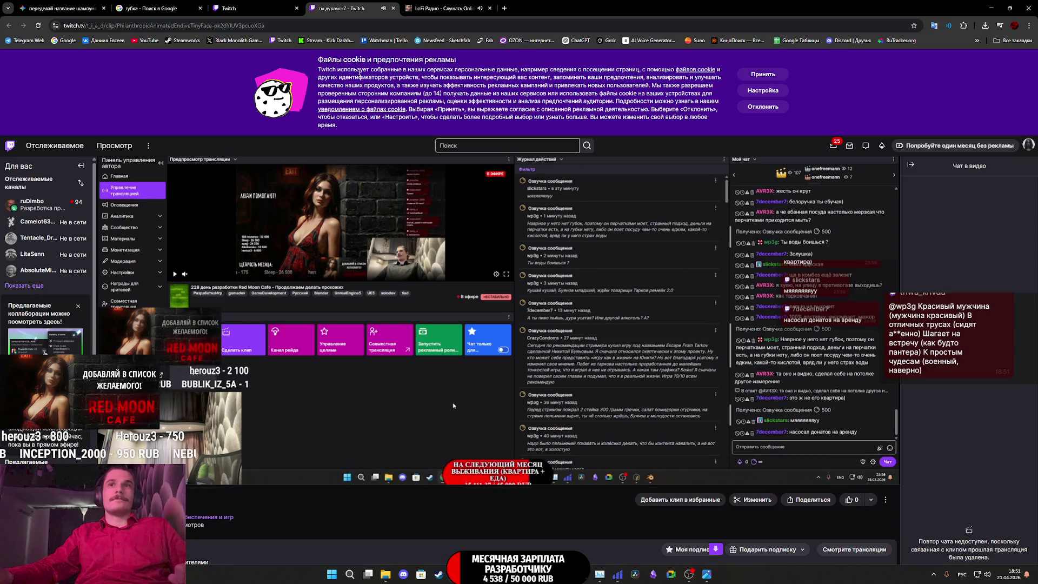
Close the clip tab and return to the Google Images results for 'губка'
middle_click(344, 10)
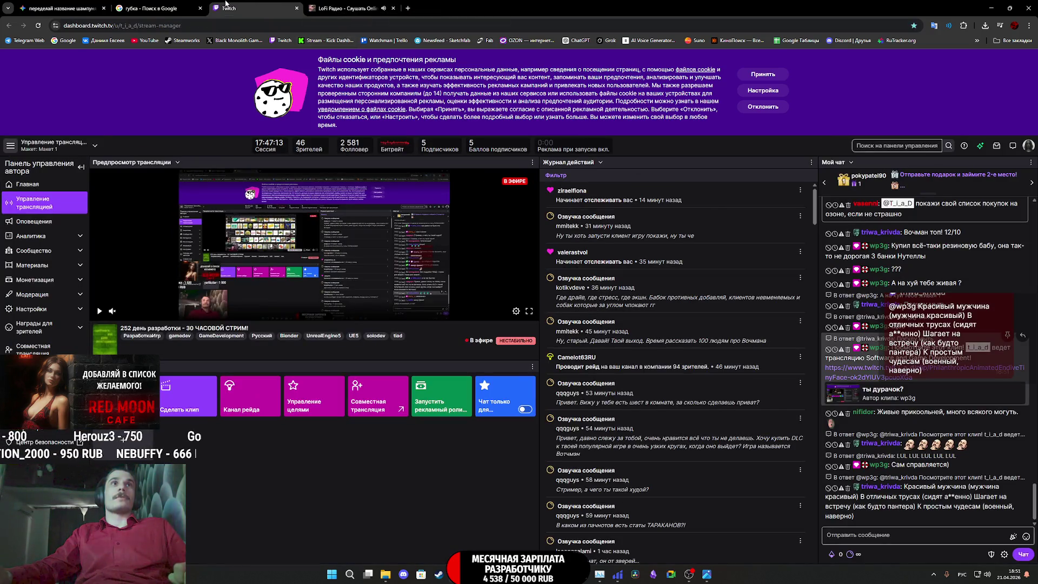
click(74, 4)
click(152, 4)
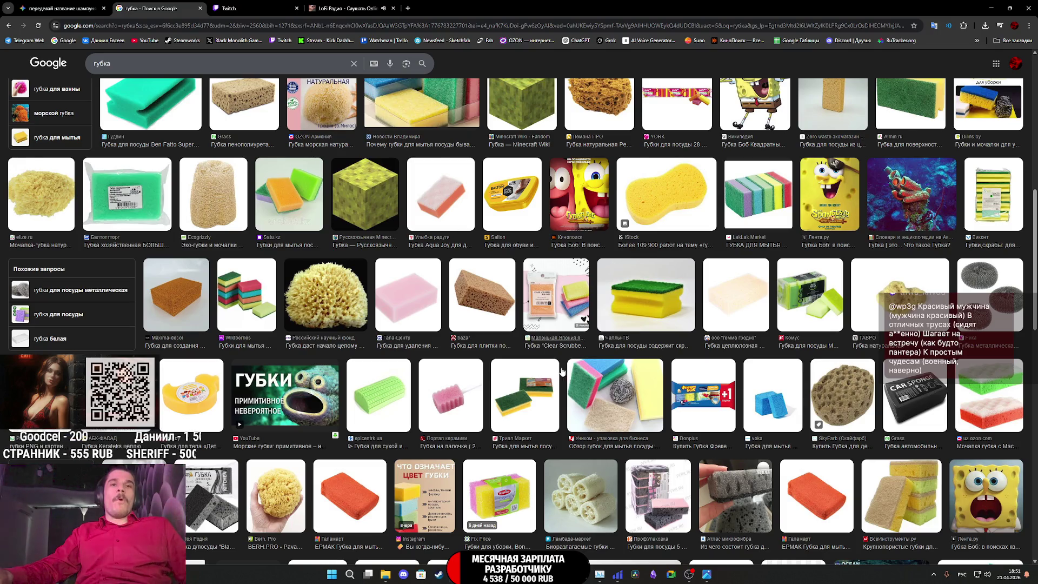
Bring Substance Painter forward and orbit the bath seat to a near-frontal view
mouse_move(601, 573)
click(546, 522)
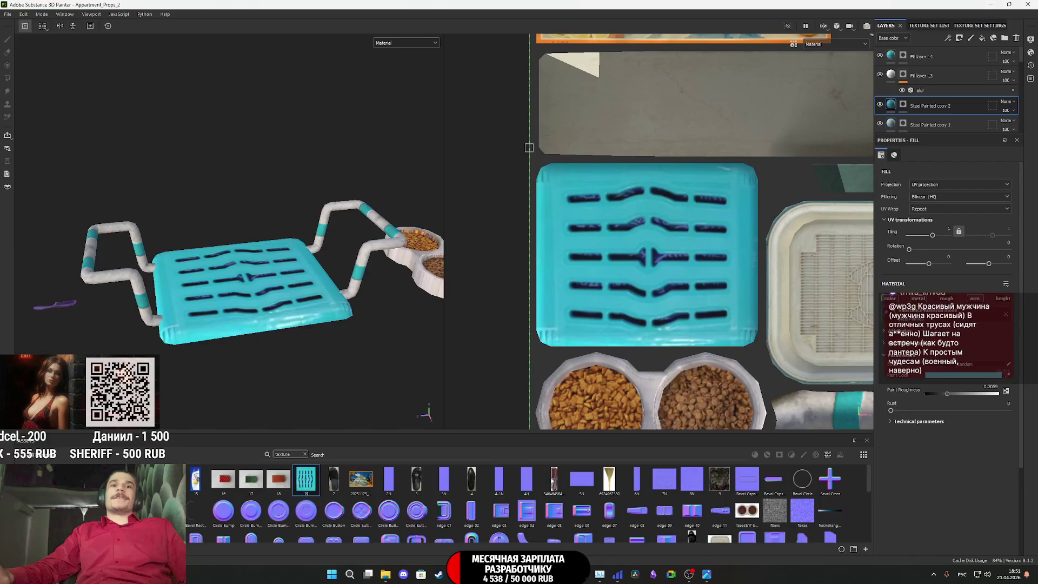
alt+drag(441, 305, 418, 302)
alt+drag(301, 295, 373, 390)
Back in the browser, open NormalMap-Online from All Bookmarks in a new tab
key(alt+Tab)
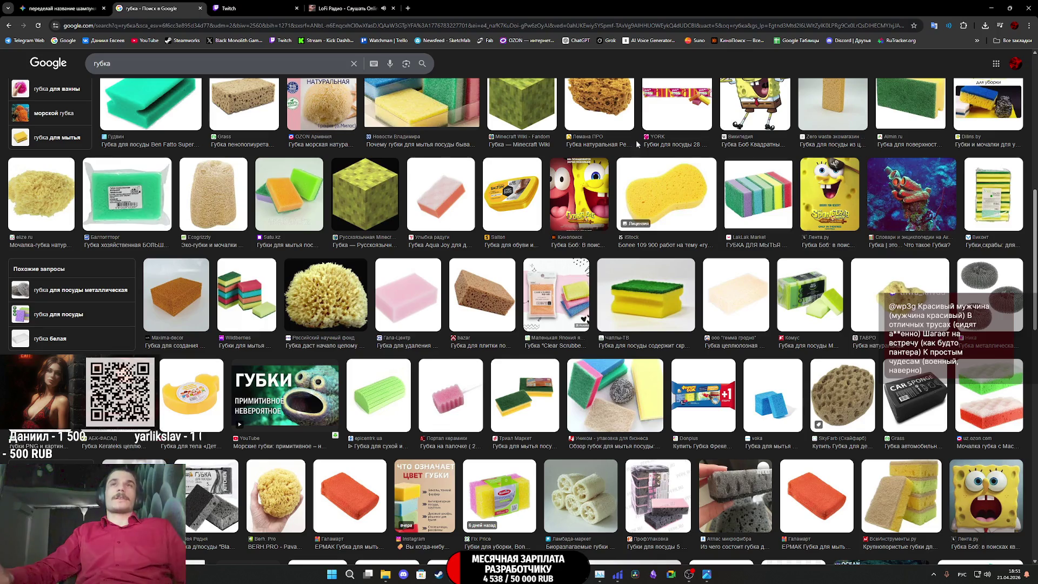
click(1000, 40)
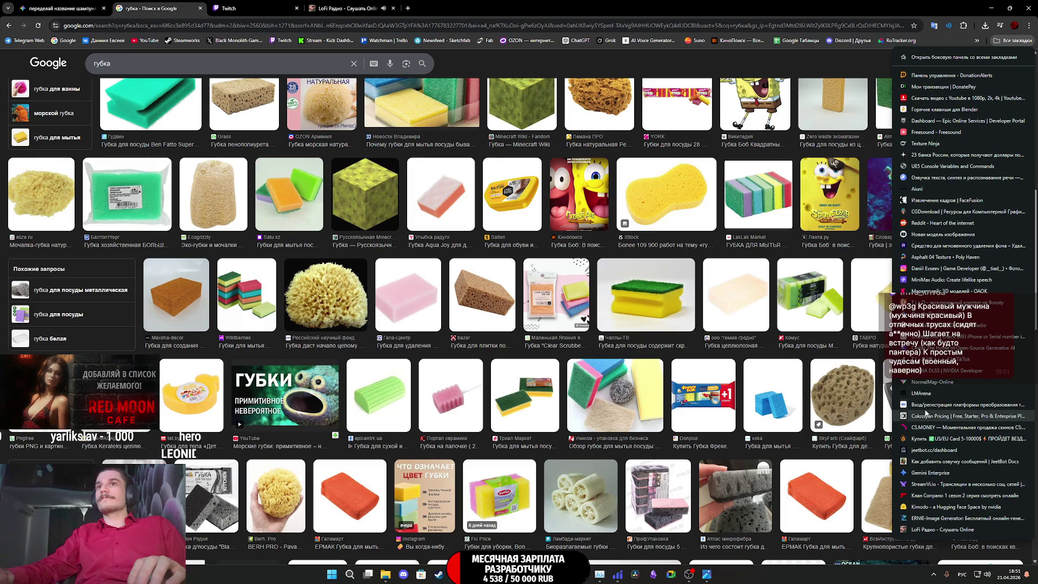
click(332, 5)
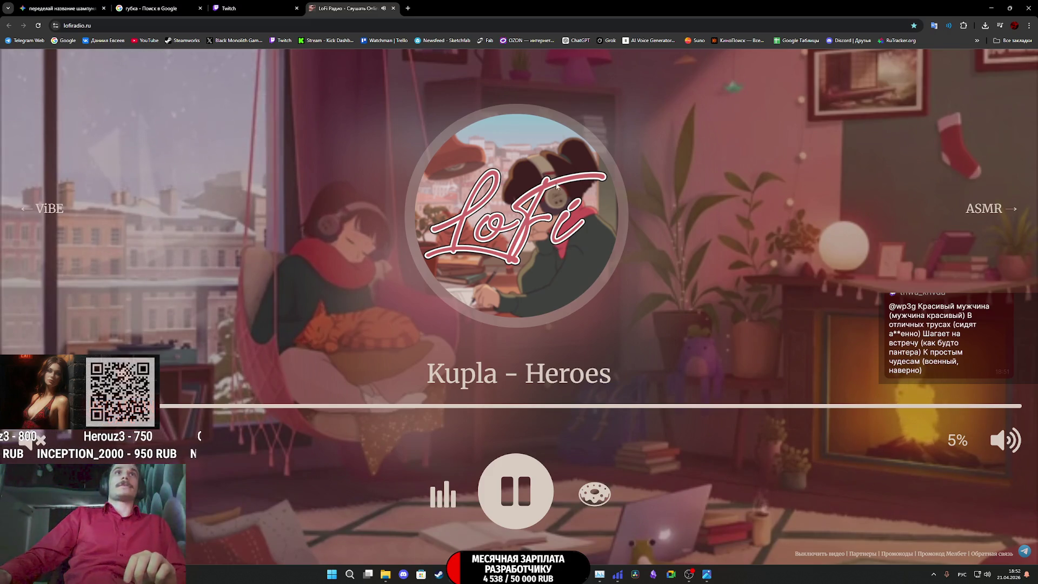
click(242, 5)
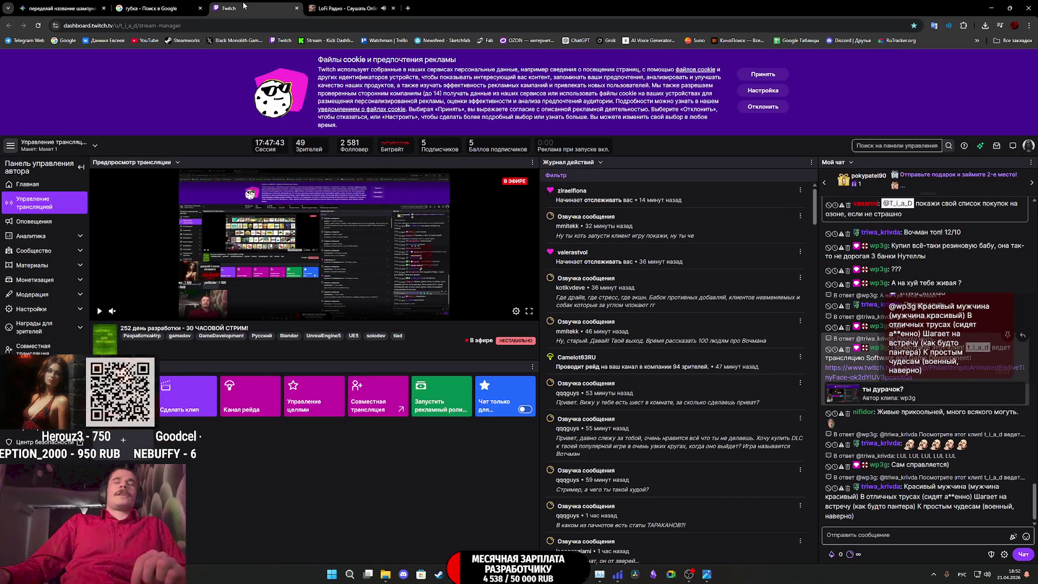
key(ctrl+shift+Tab)
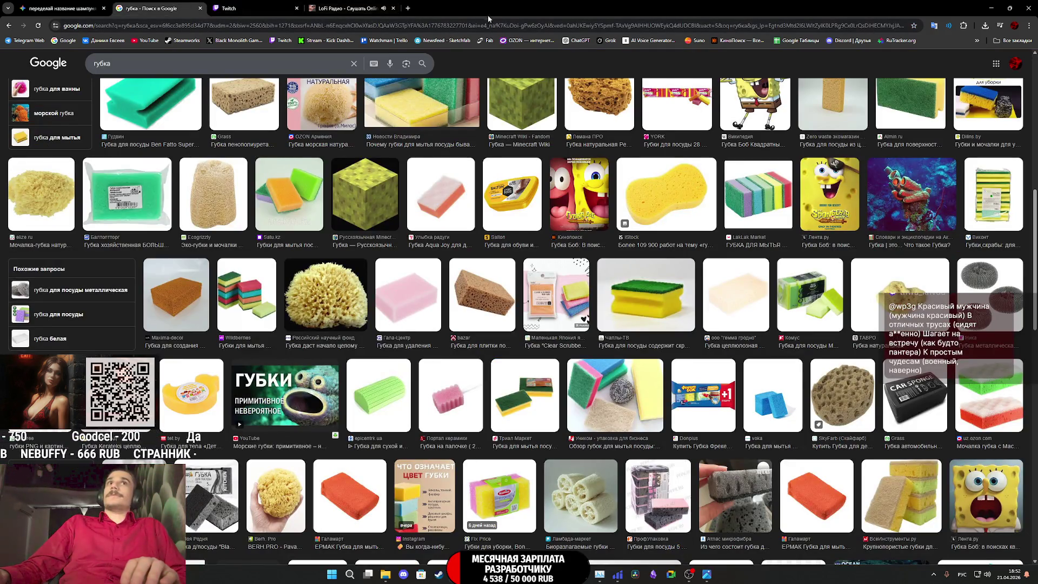
click(1009, 40)
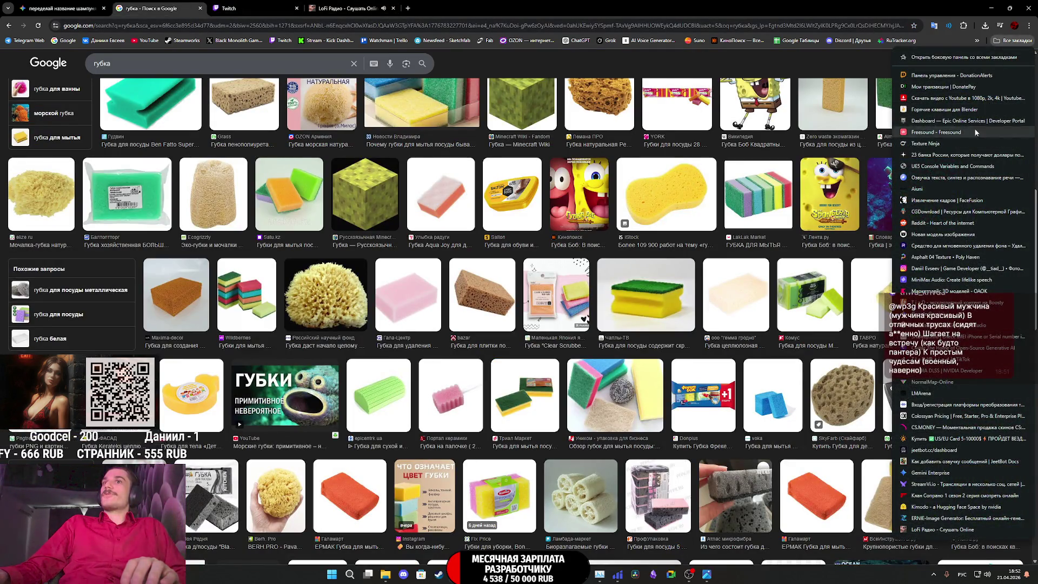
middle_click(938, 382)
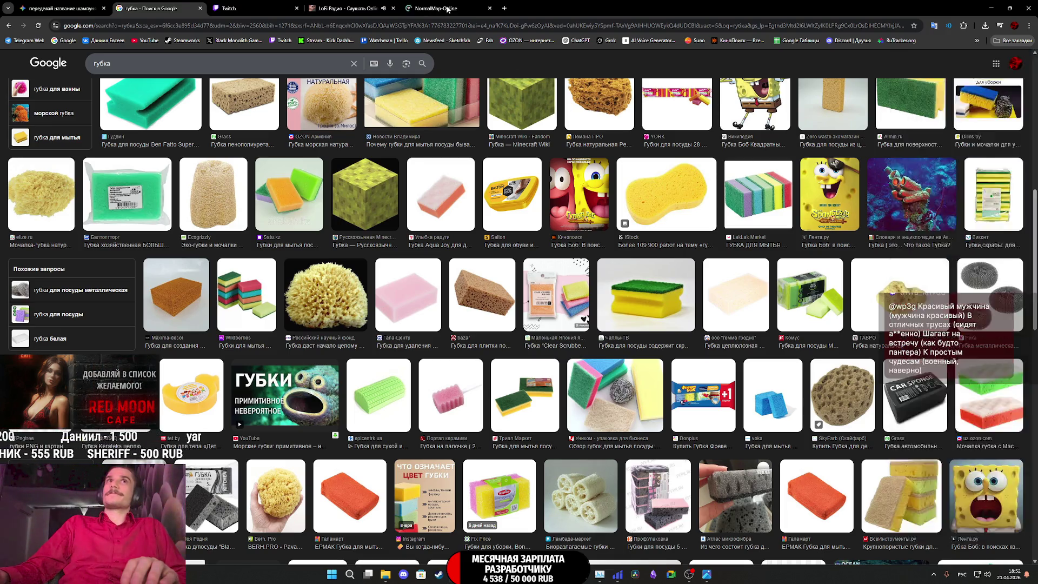
Load the cyan tray texture as the heightmap with Strength 1,26 and Level about 9
click(476, 8)
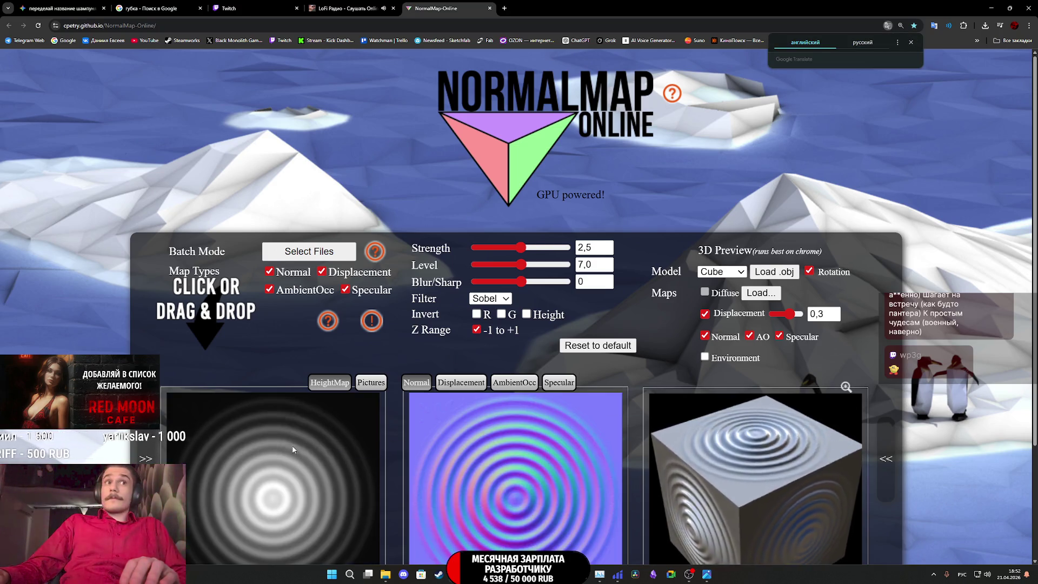
drag(1037, 438, 676, 439)
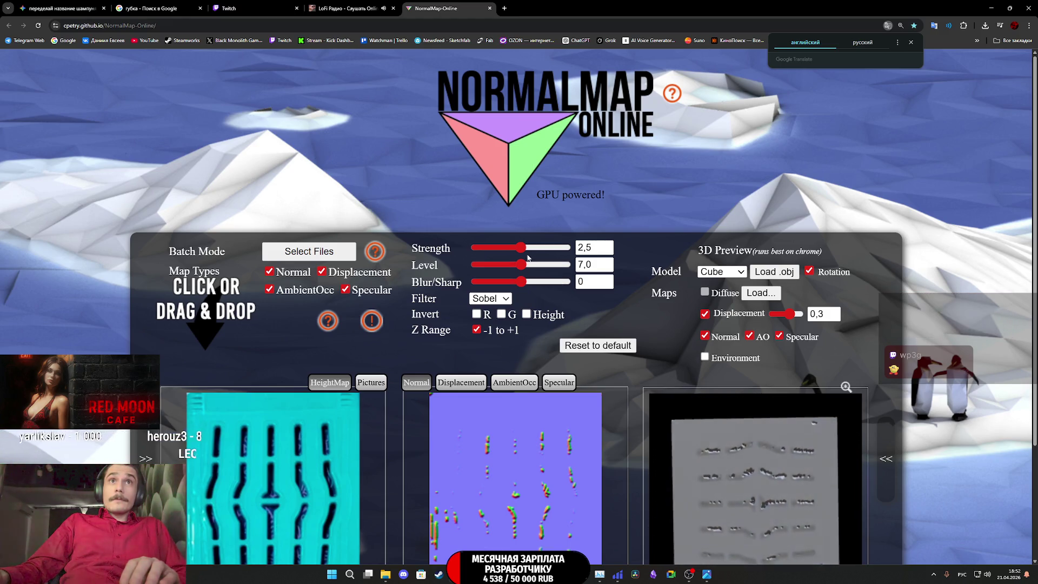
drag(519, 250, 499, 254)
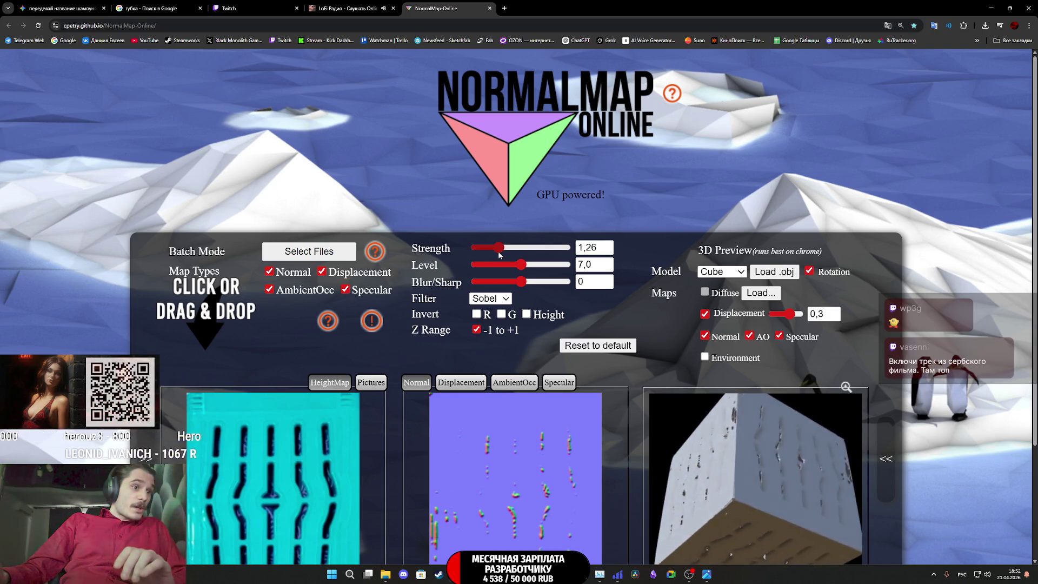
mouse_move(521, 265)
mouse_down()
mouse_move(493, 269)
mouse_move(566, 274)
mouse_move(552, 265)
mouse_up()
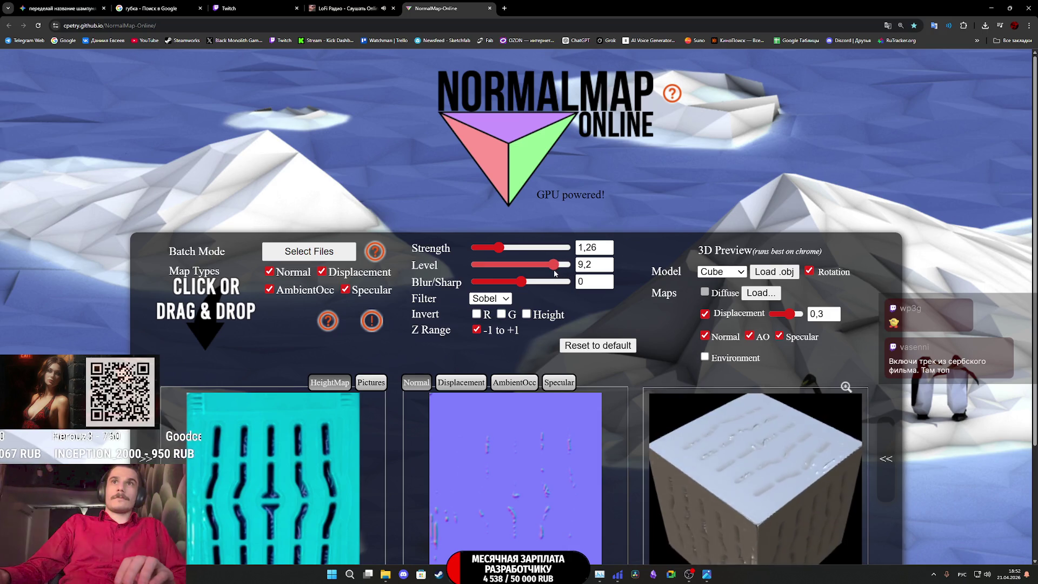
Turn off AO, Specular and Displacement, then set Blur/Sharp -9 and Level 9
click(749, 336)
click(779, 335)
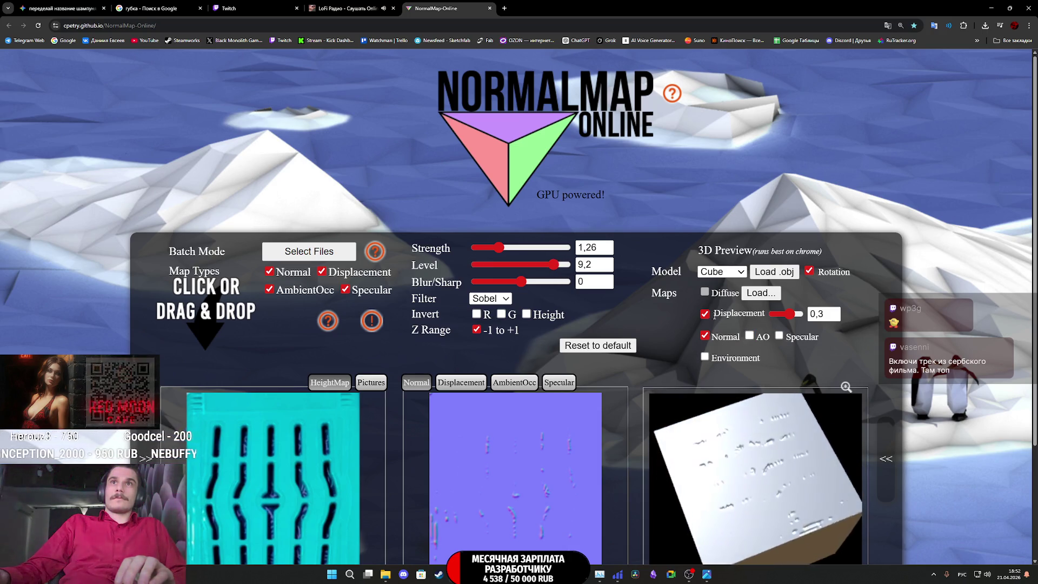
click(704, 314)
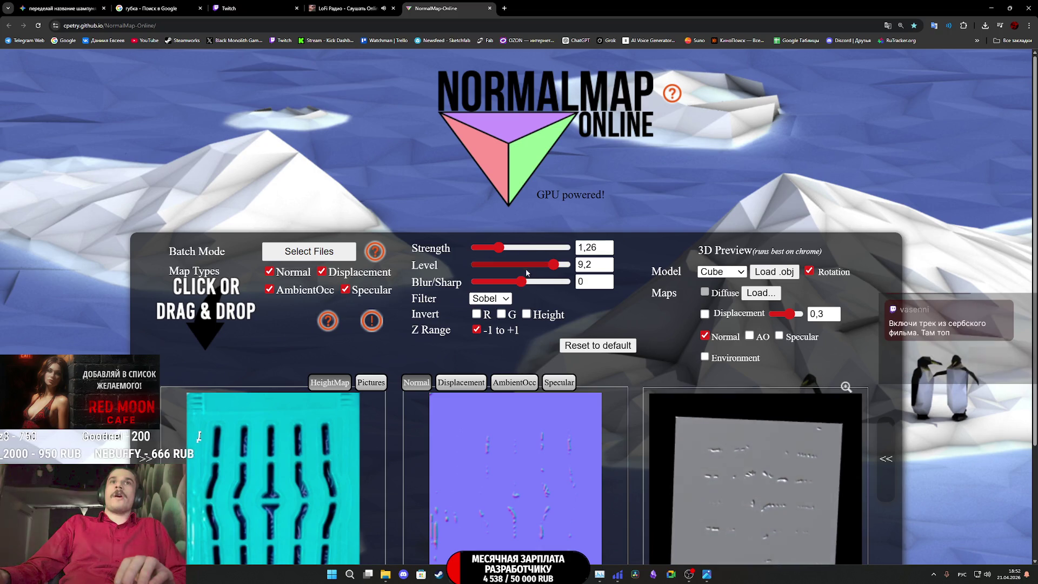
drag(521, 281, 509, 282)
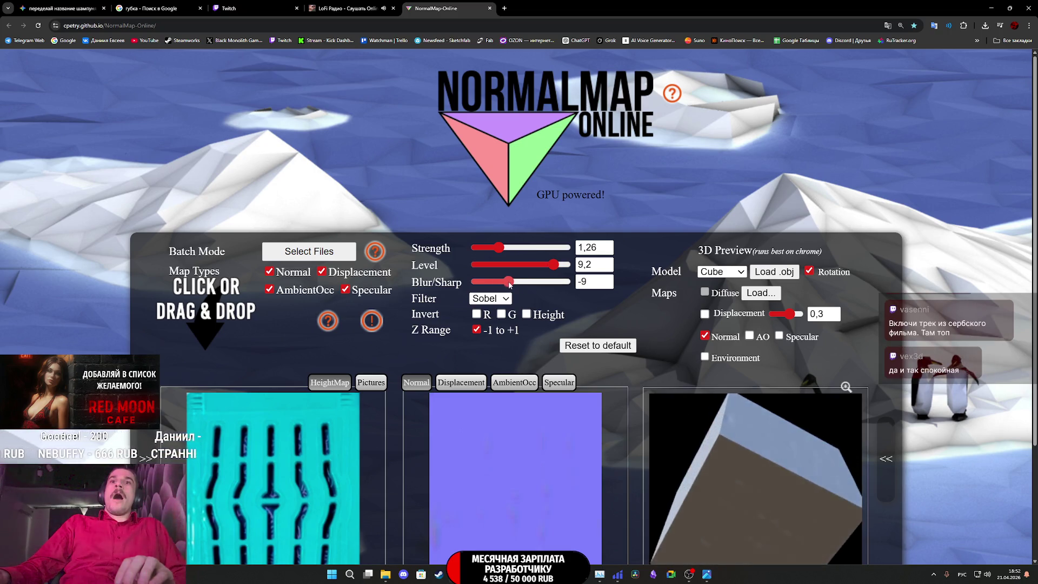
drag(553, 265, 549, 268)
click(551, 265)
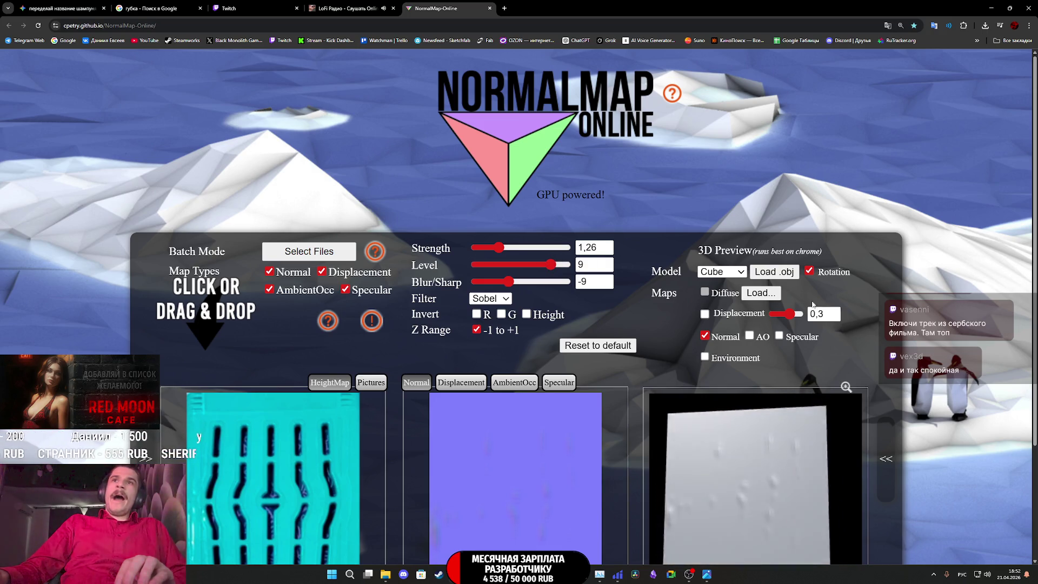
Stop the preview cube's rotation and turn it to a diagonal front view
click(809, 271)
mouse_move(794, 464)
mouse_down()
mouse_move(738, 498)
mouse_move(674, 503)
mouse_up()
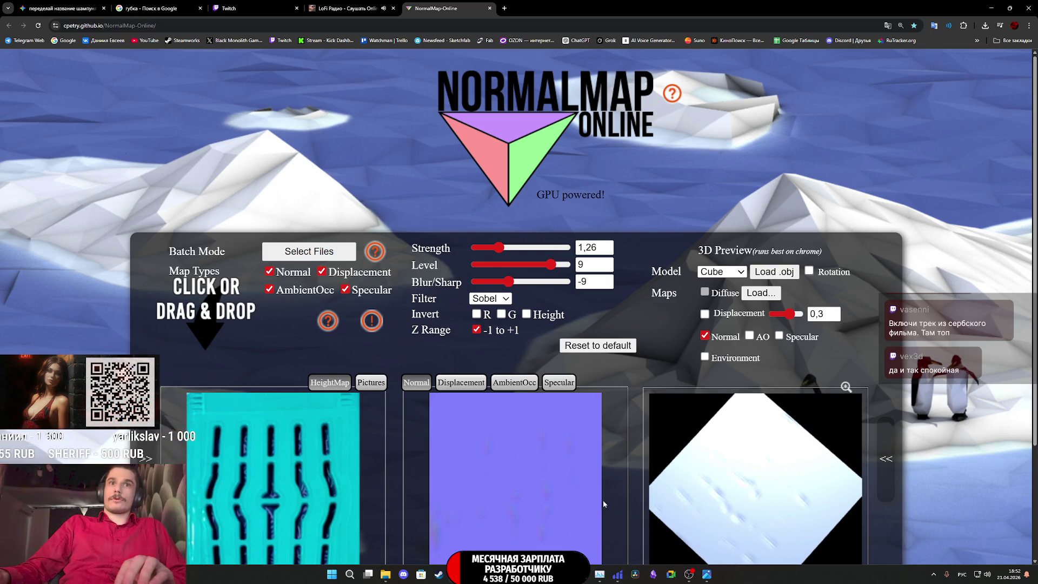
scroll(650, 365, down, 2)
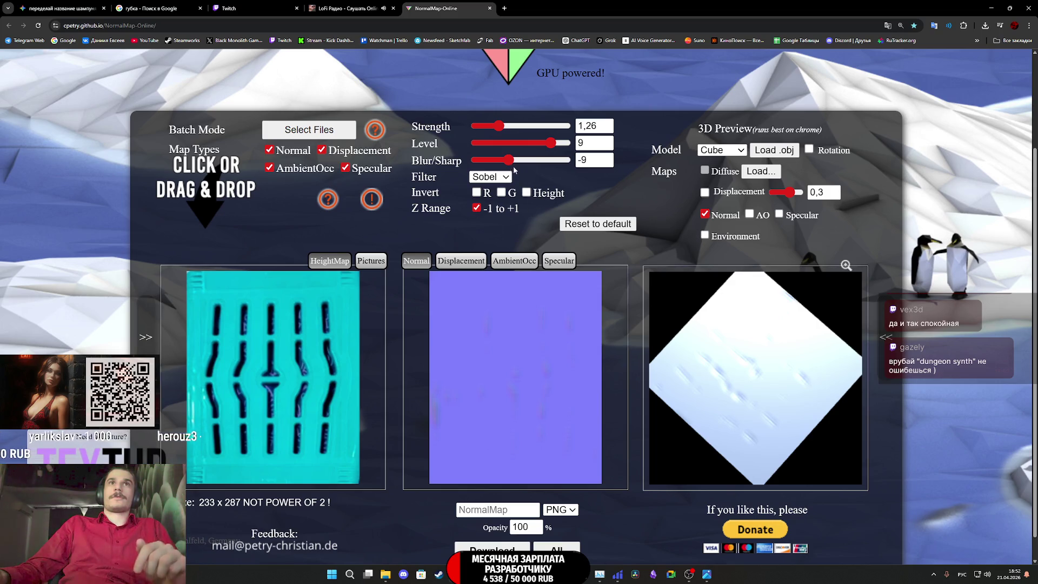
Raise the normal map Strength toward 5, then settle it back at 2,08
mouse_move(505, 126)
mouse_down()
mouse_move(535, 134)
mouse_move(443, 134)
mouse_move(634, 144)
mouse_move(516, 130)
mouse_move(647, 212)
mouse_up()
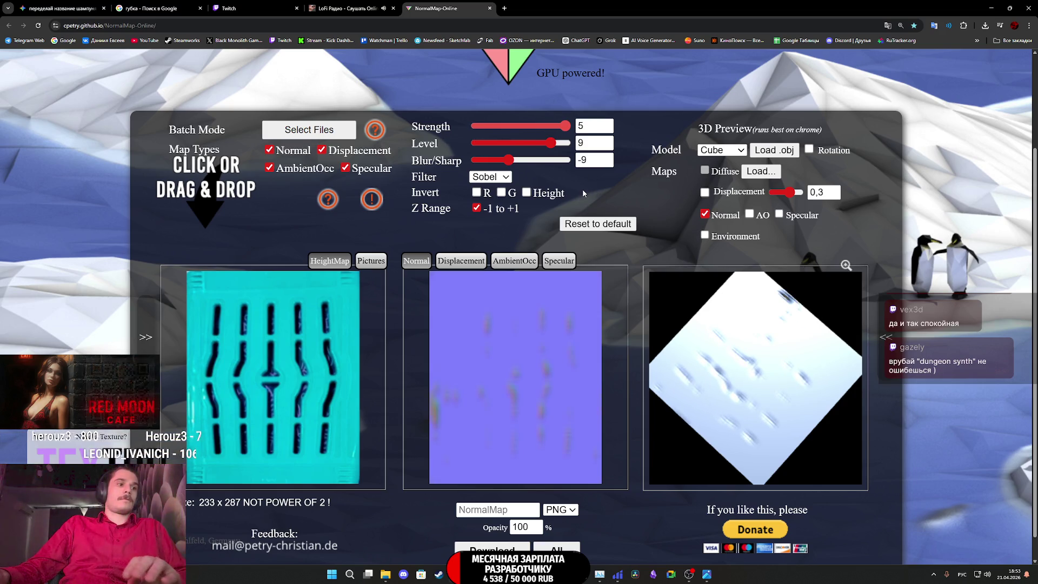
mouse_move(565, 126)
mouse_down()
mouse_move(542, 163)
mouse_move(513, 138)
mouse_up()
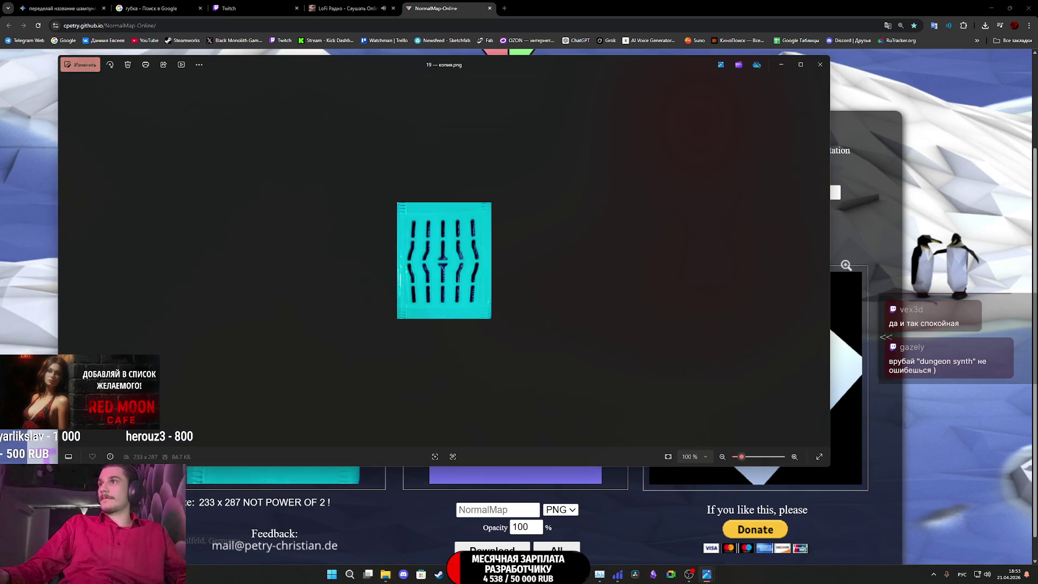
Set the tray image's Saturation to -100 in Photos, save, and load it as the height map
click(100, 68)
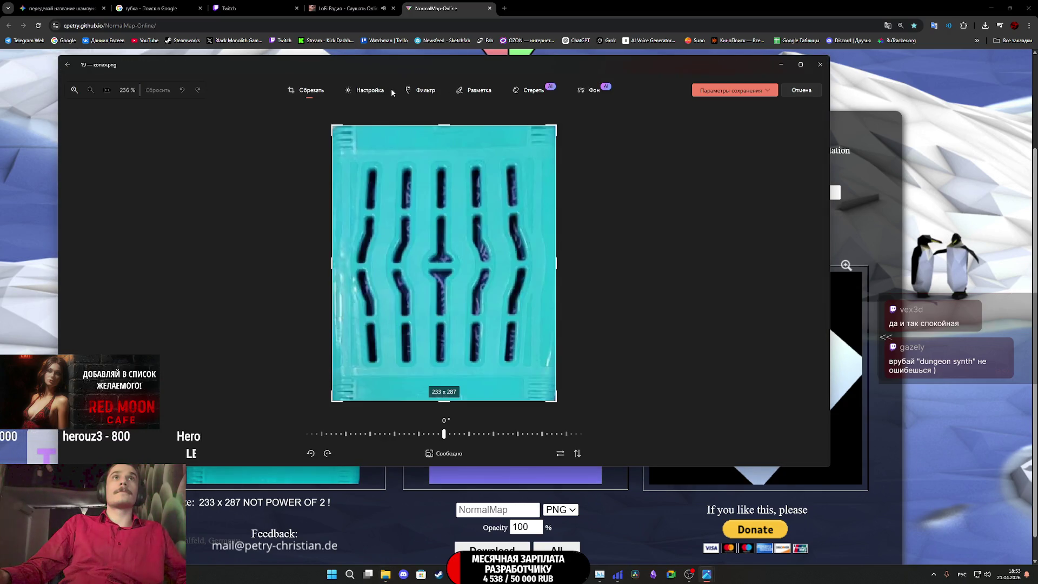
click(391, 89)
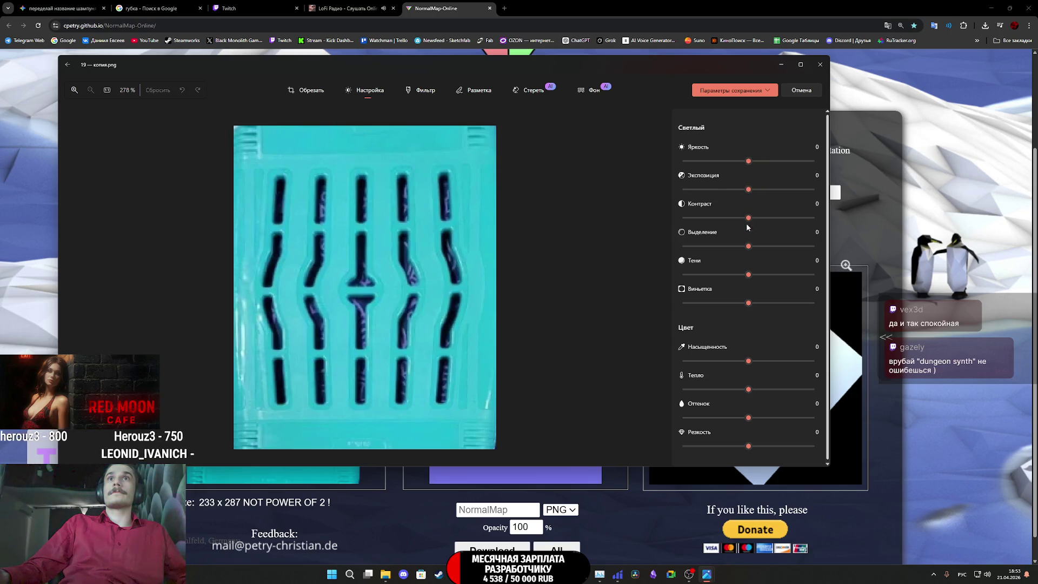
drag(749, 361, 562, 300)
click(766, 90)
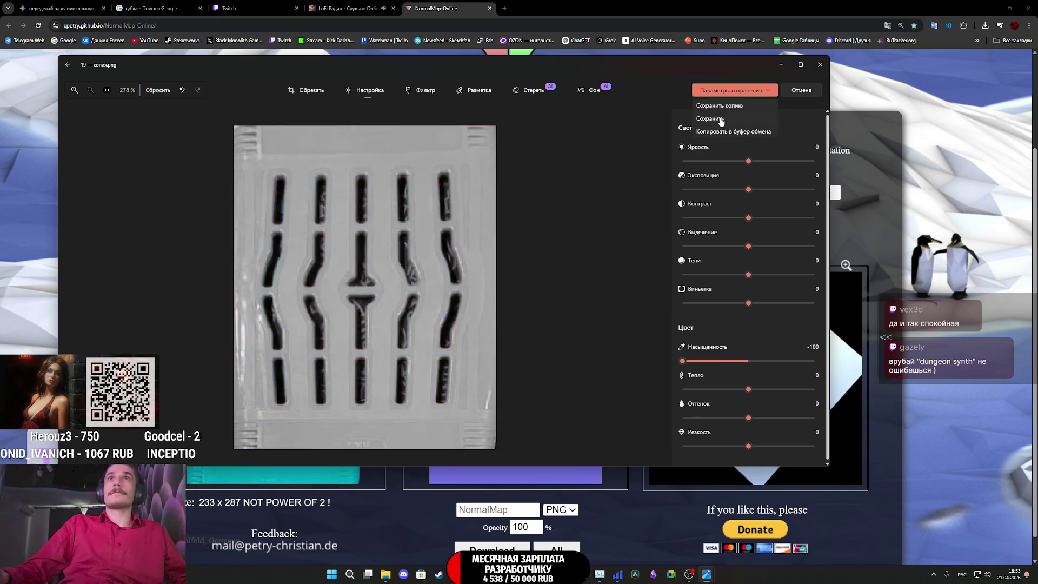
click(731, 113)
click(819, 65)
drag(292, 340, 300, 376)
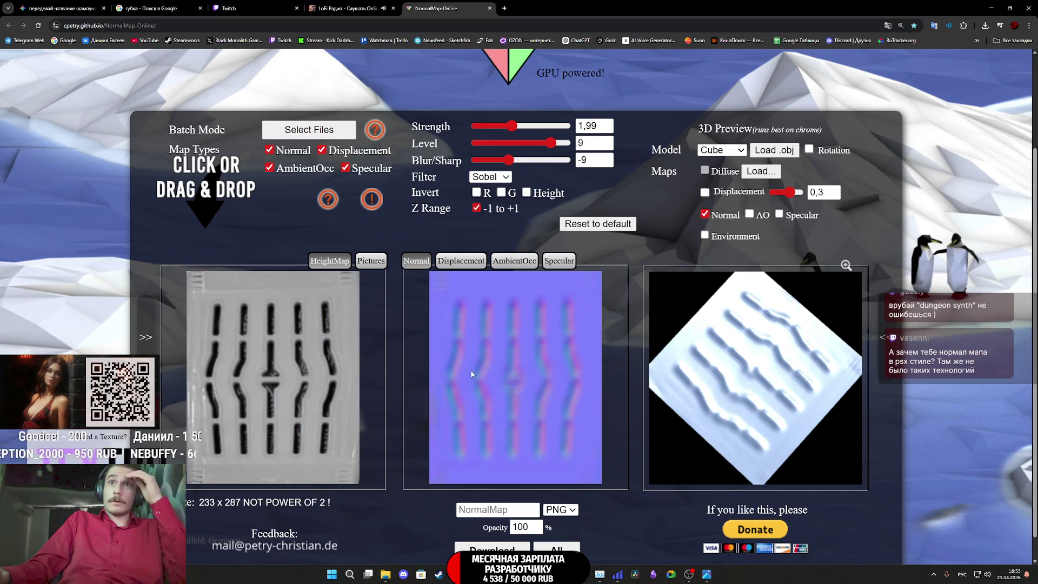
Set the grayscale grate's normal map to Blur/Sharp -2, Strength 0,88 and Level 9
drag(512, 163, 520, 159)
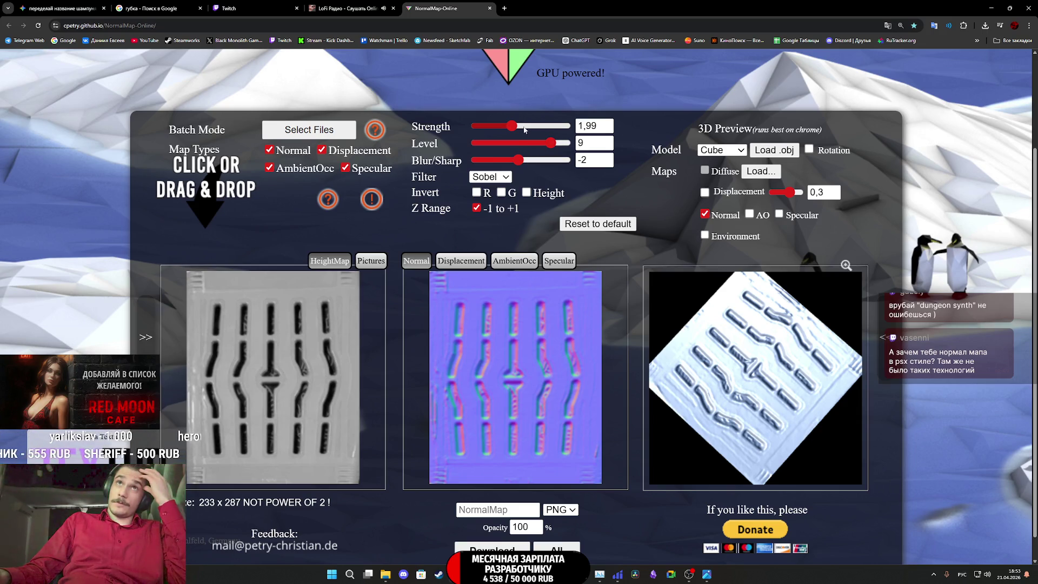
drag(511, 126, 490, 132)
click(490, 136)
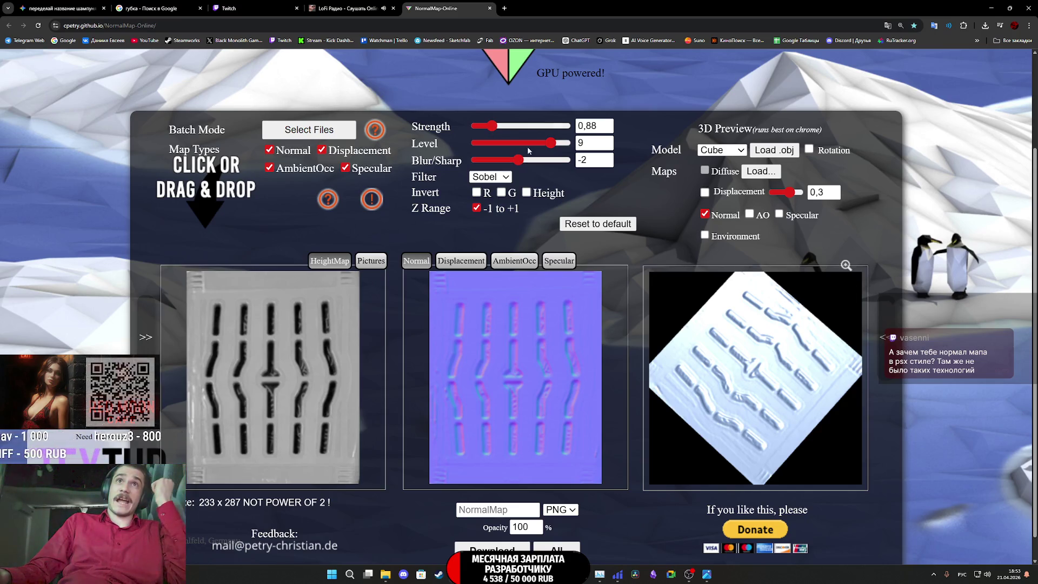
mouse_move(550, 143)
mouse_down()
mouse_move(534, 152)
mouse_move(550, 152)
mouse_up()
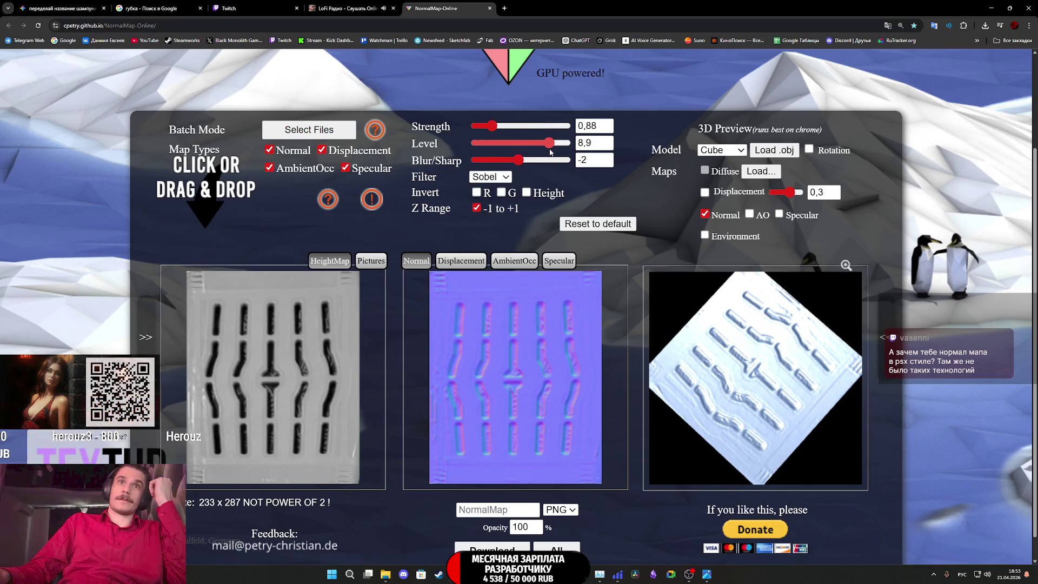
click(499, 510)
text(19T)
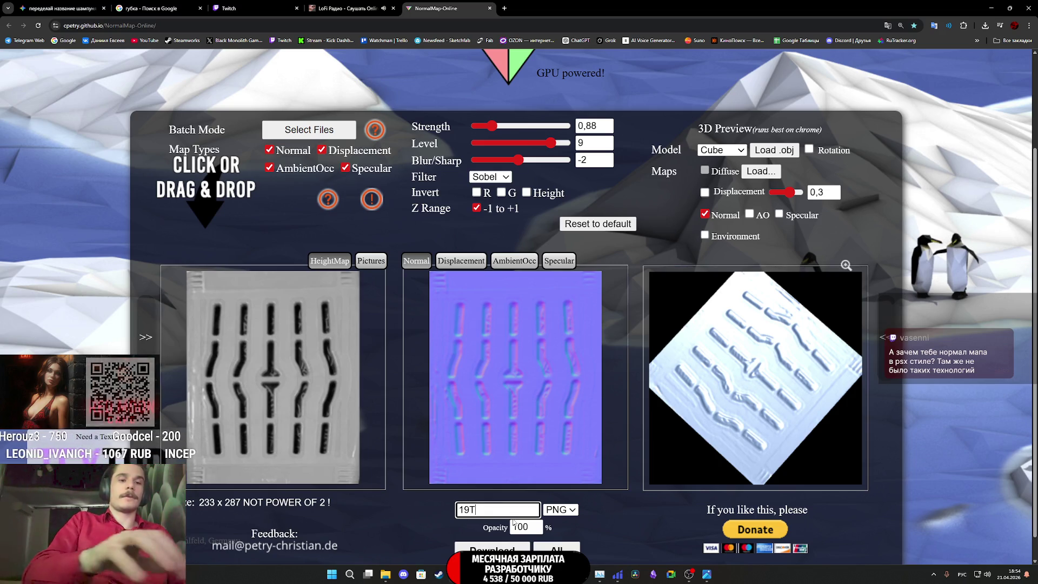
Name the output 19N and download the normal map as 19N.png into AP2_Tex
key(BackSpace)
key(alt+shift)
text(N)
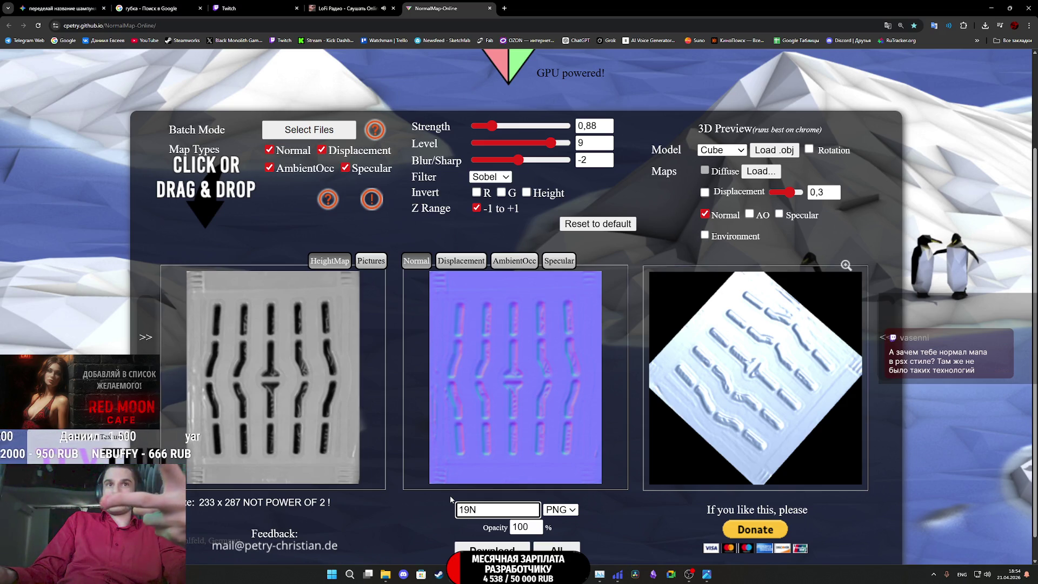
click(492, 549)
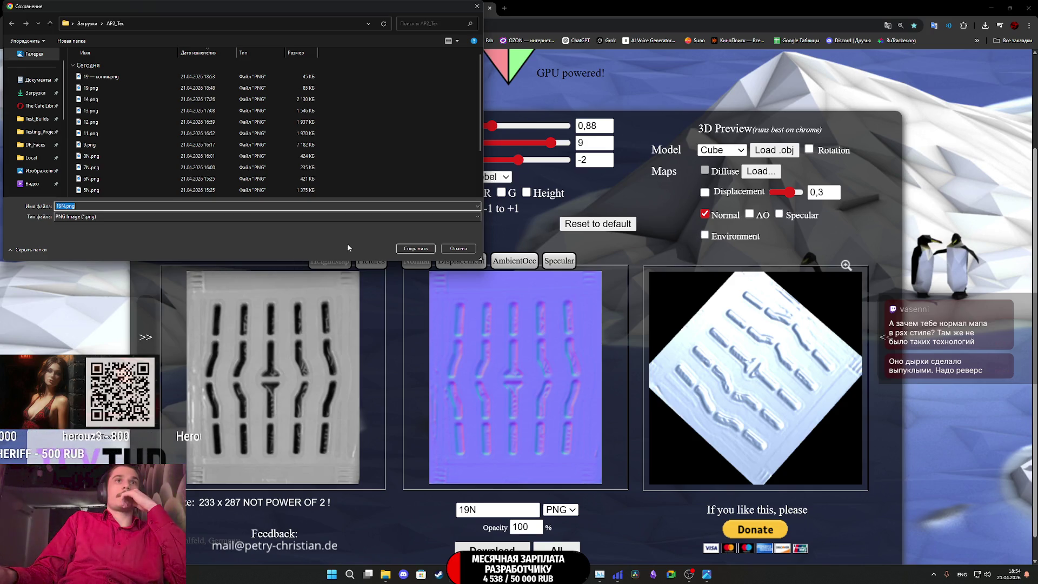
click(427, 249)
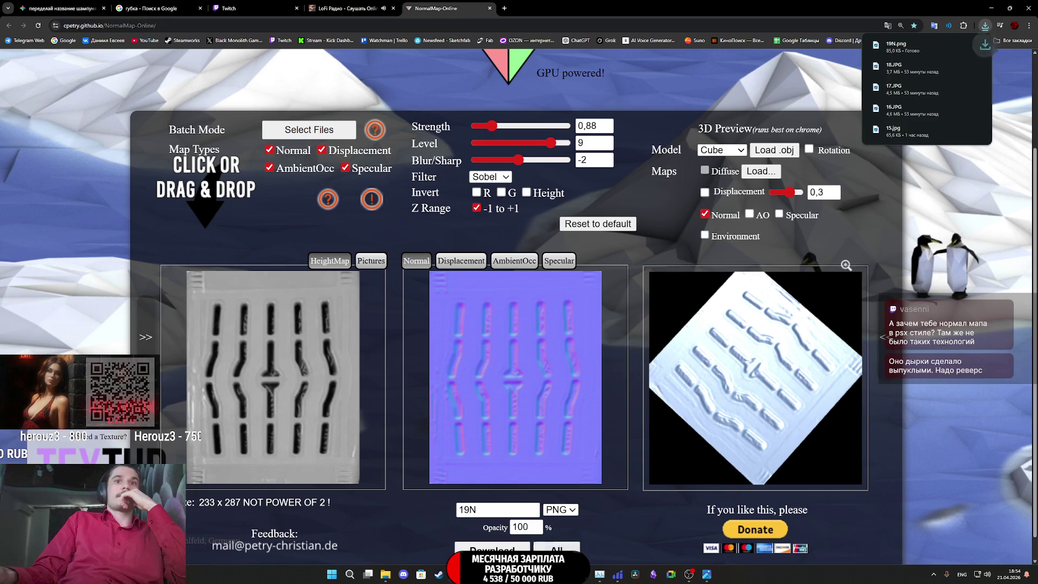
click(545, 527)
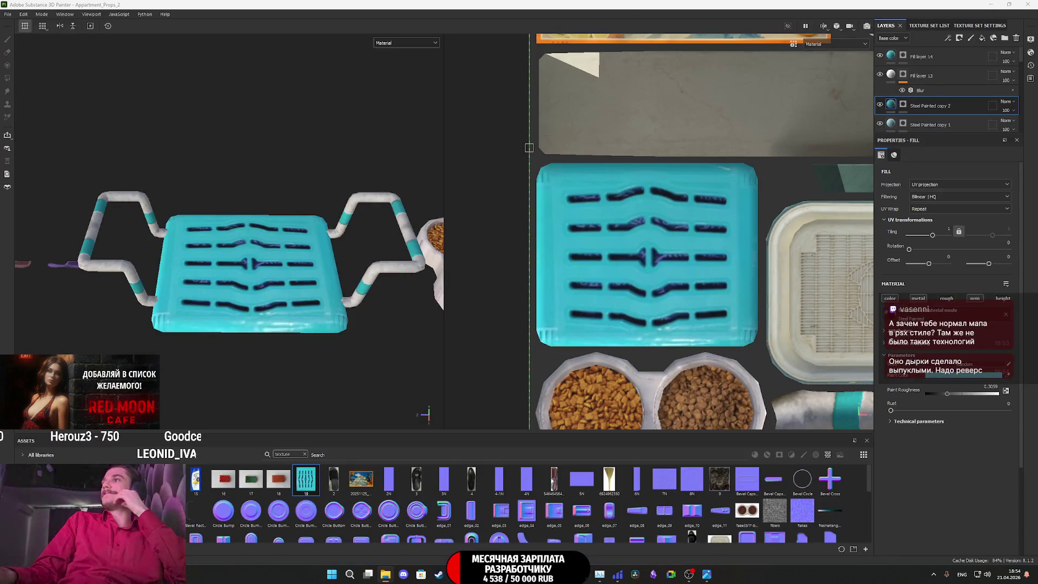
Import 19N.png into the current project as a texture
drag(884, 426, 627, 487)
click(622, 204)
click(645, 234)
click(617, 383)
click(615, 399)
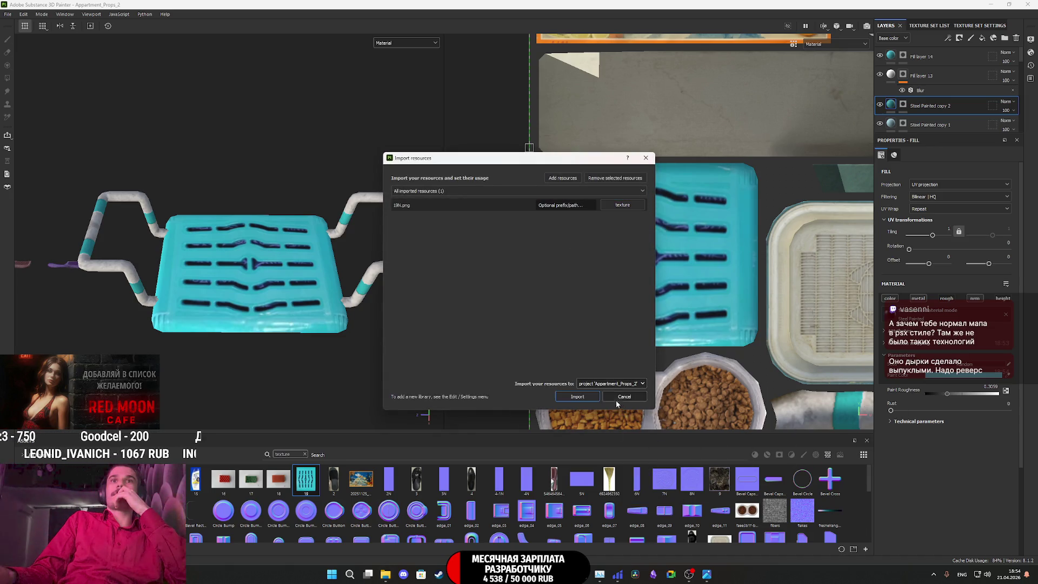
click(584, 397)
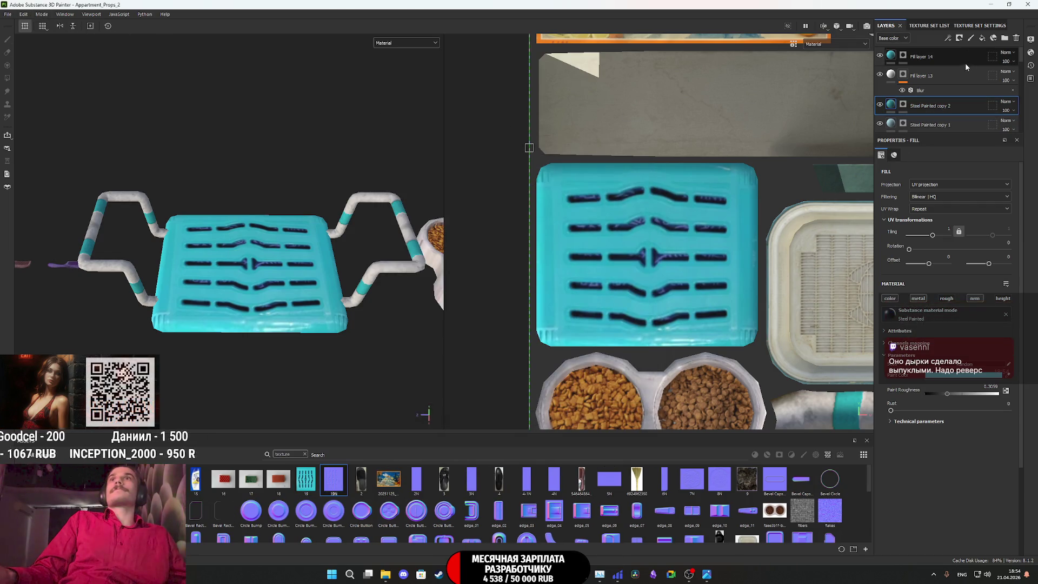
Enable the normal channel on Fill layer 14 using 19N and preview Normal+Height+Mesh
click(974, 49)
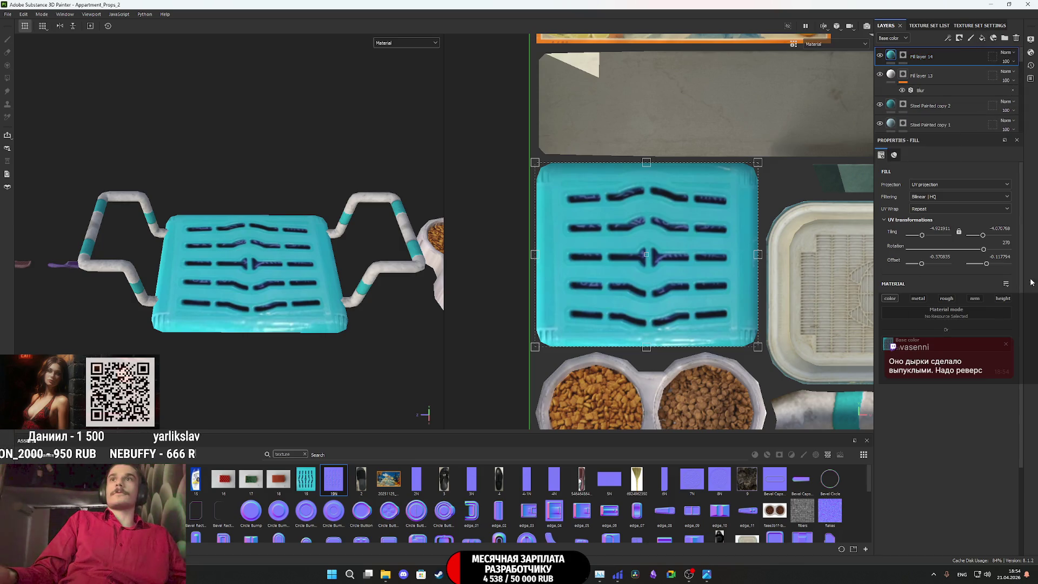
click(979, 301)
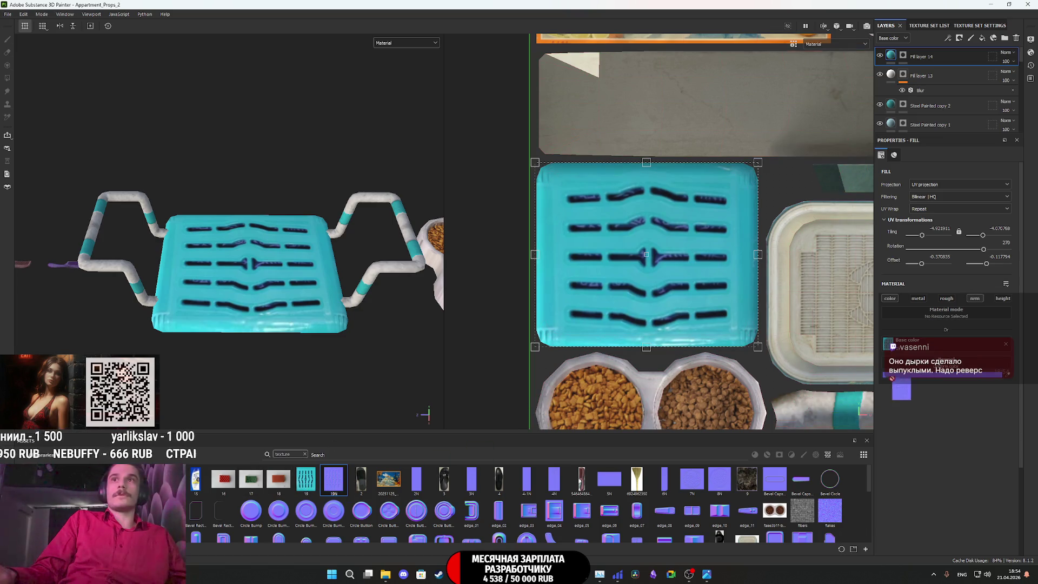
click(422, 43)
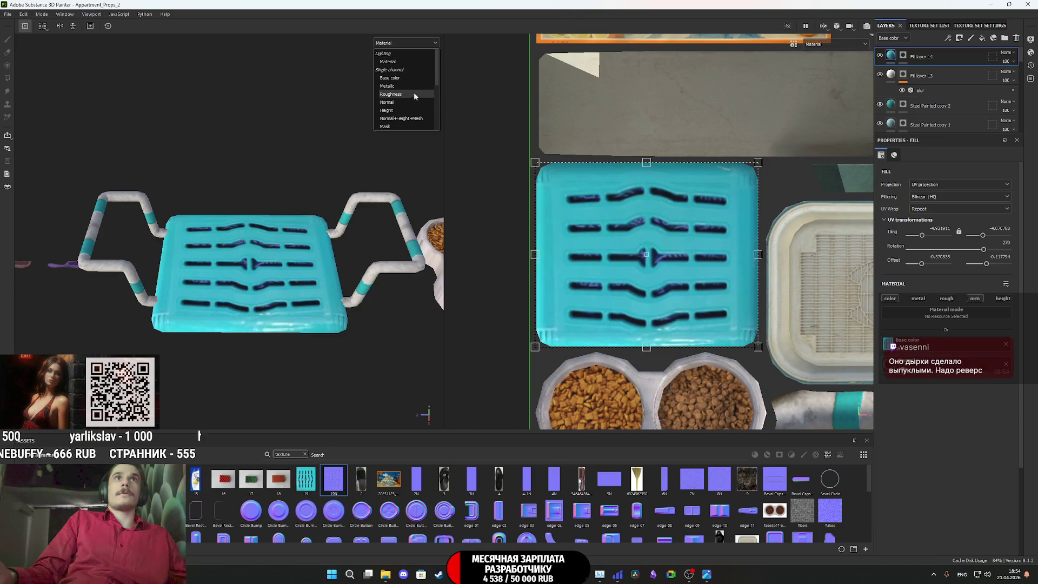
click(411, 121)
mouse_move(293, 296)
alt+mouse_down()
mouse_move(141, 281)
mouse_move(120, 296)
mouse_move(80, 123)
alt+mouse_up()
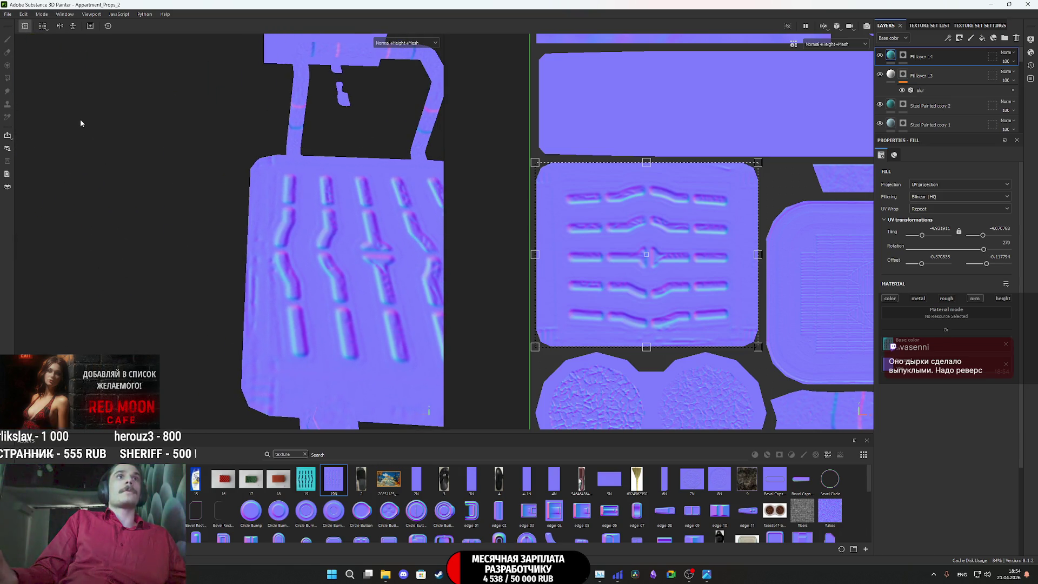
Change the Normal map format in Project Configuration and confirm with OK
click(24, 15)
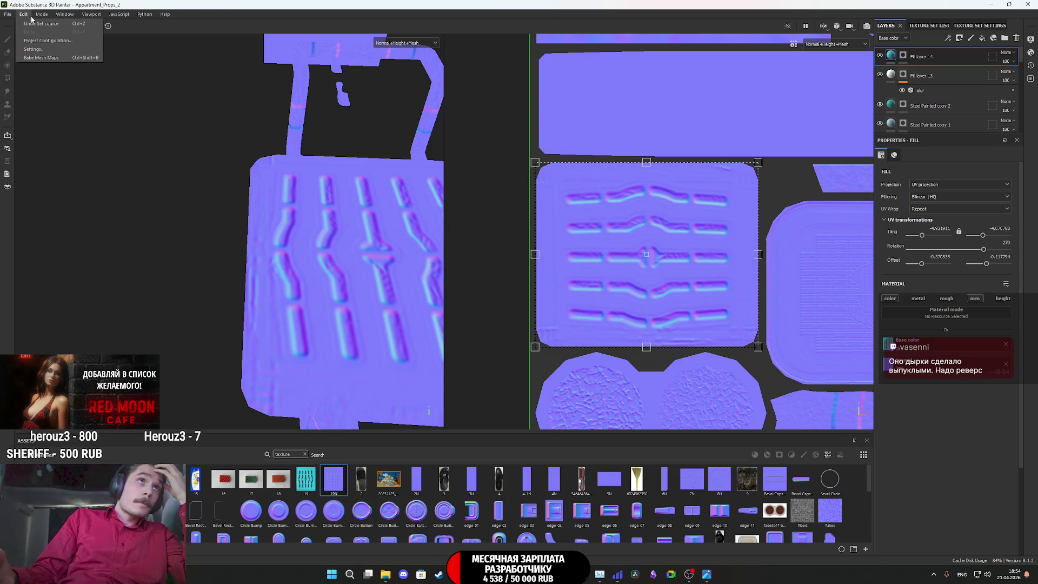
click(41, 43)
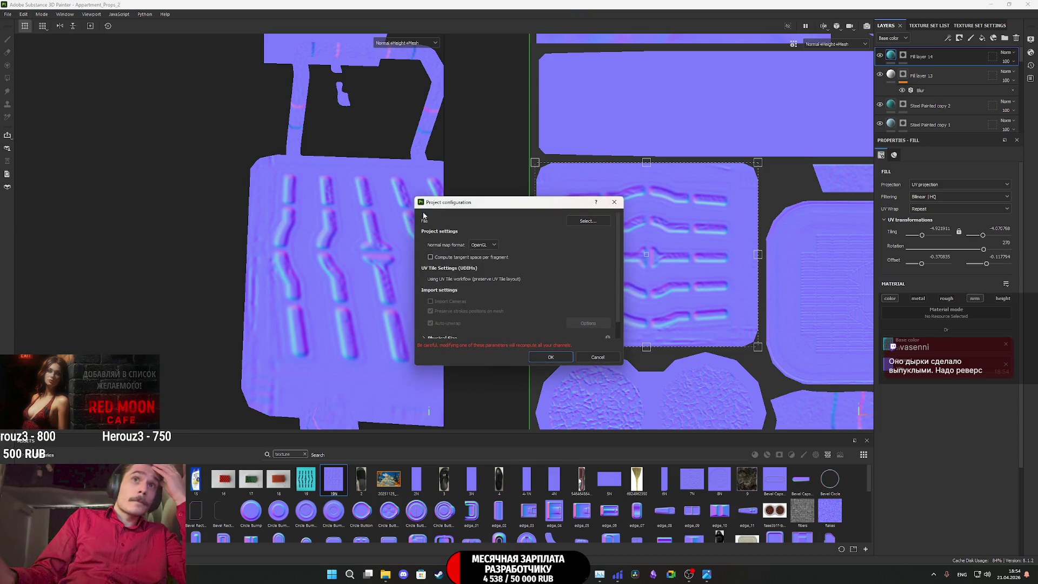
click(549, 357)
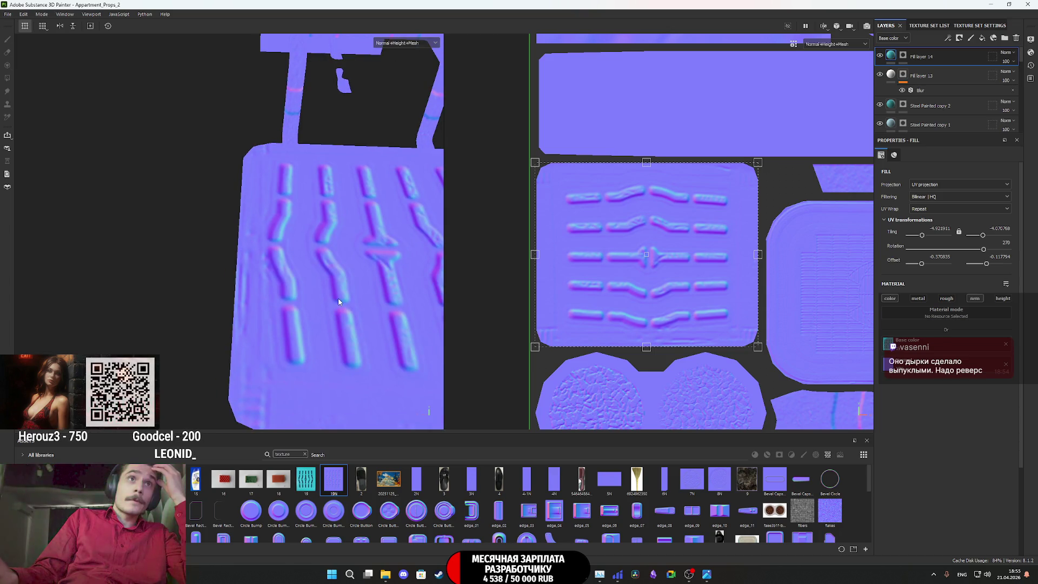
Switch the viewport back to Material mode and orbit out to the whole prop set
click(408, 43)
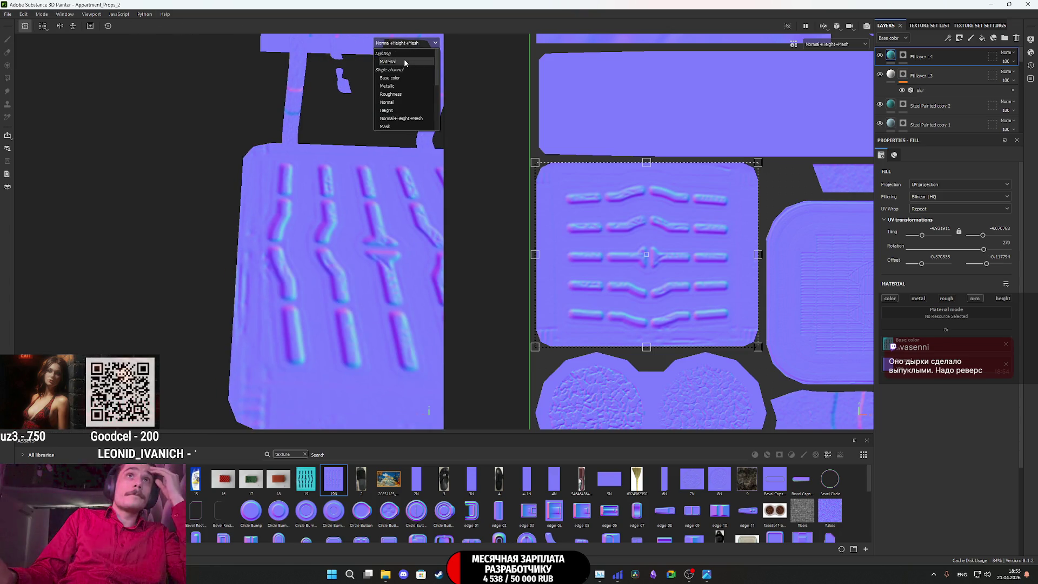
click(404, 58)
scroll(326, 234, down, 3)
mouse_move(353, 242)
alt+mouse_down()
mouse_move(332, 266)
mouse_move(266, 245)
alt+mouse_up()
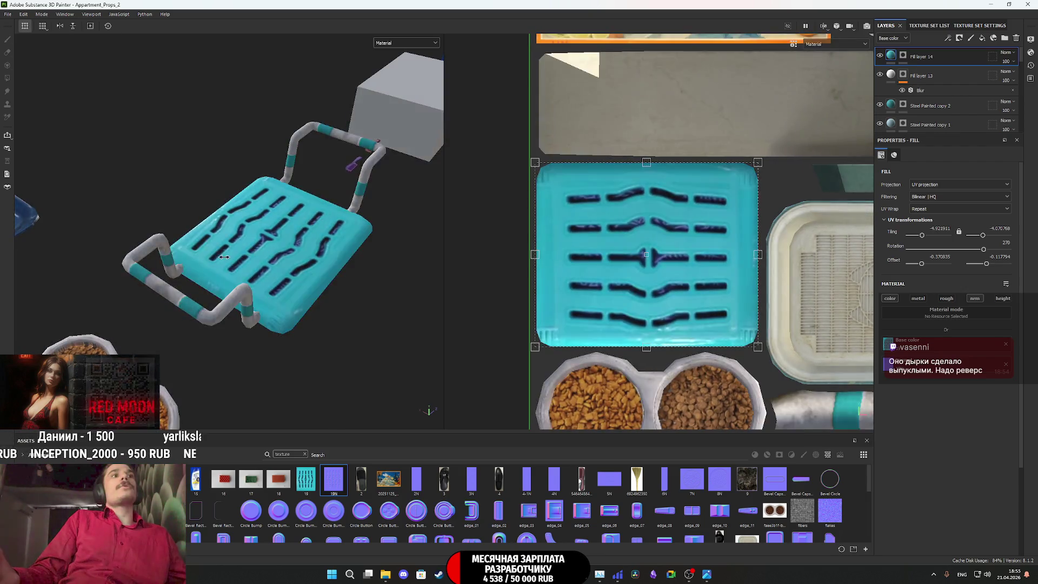
scroll(224, 257, down, 5)
alt+drag(224, 257, 444, 196)
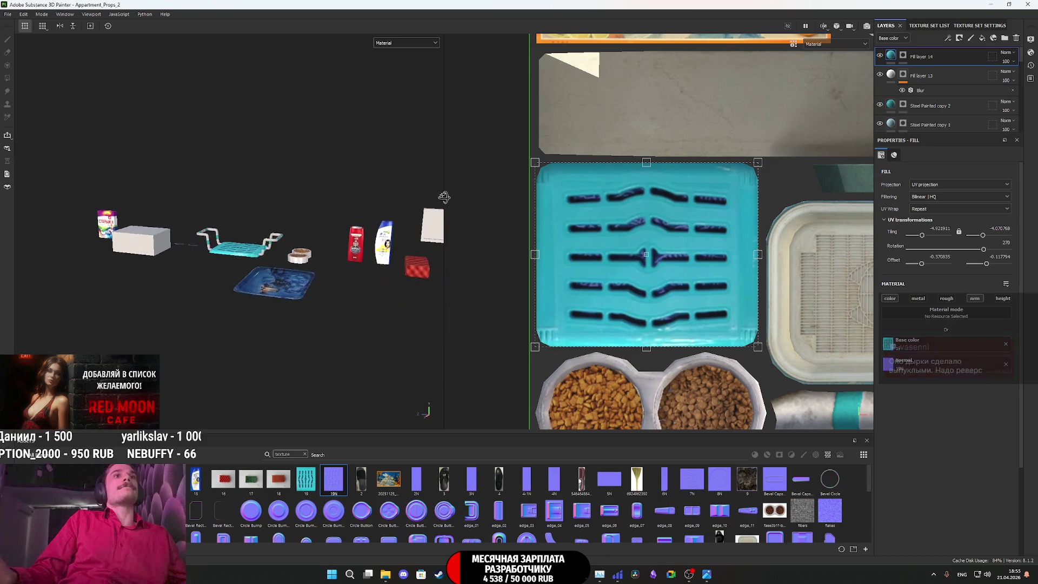
Create a new layer folder and move the bath seat's layers into Folder 1
scroll(329, 278, up, 5)
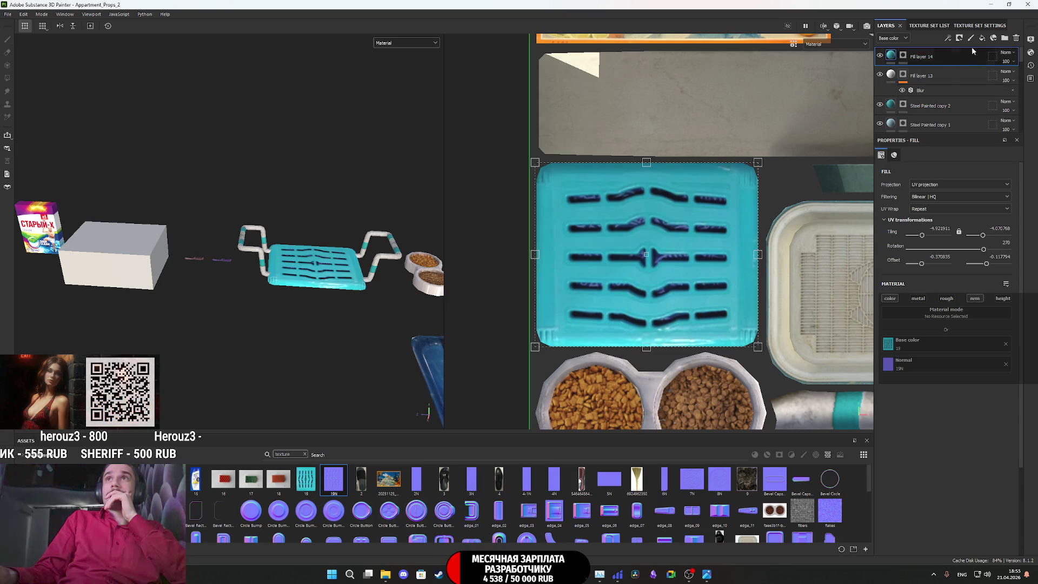
click(983, 39)
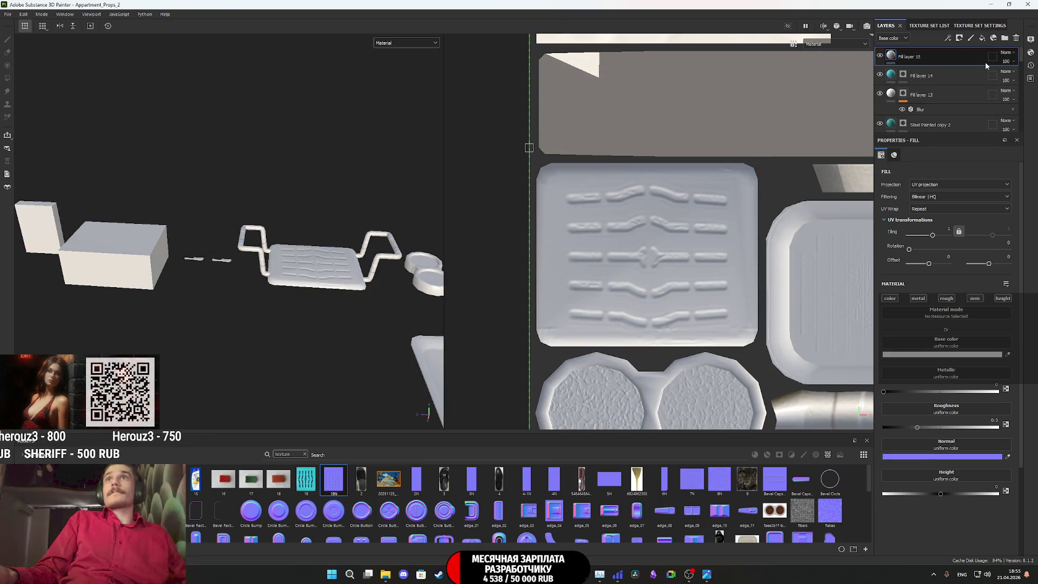
key(Delete)
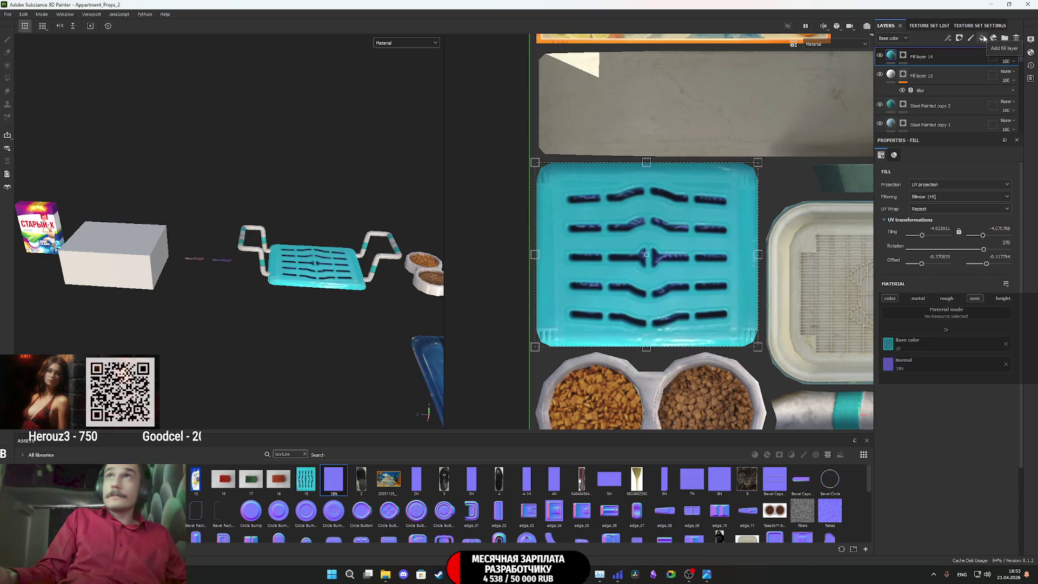
click(1004, 38)
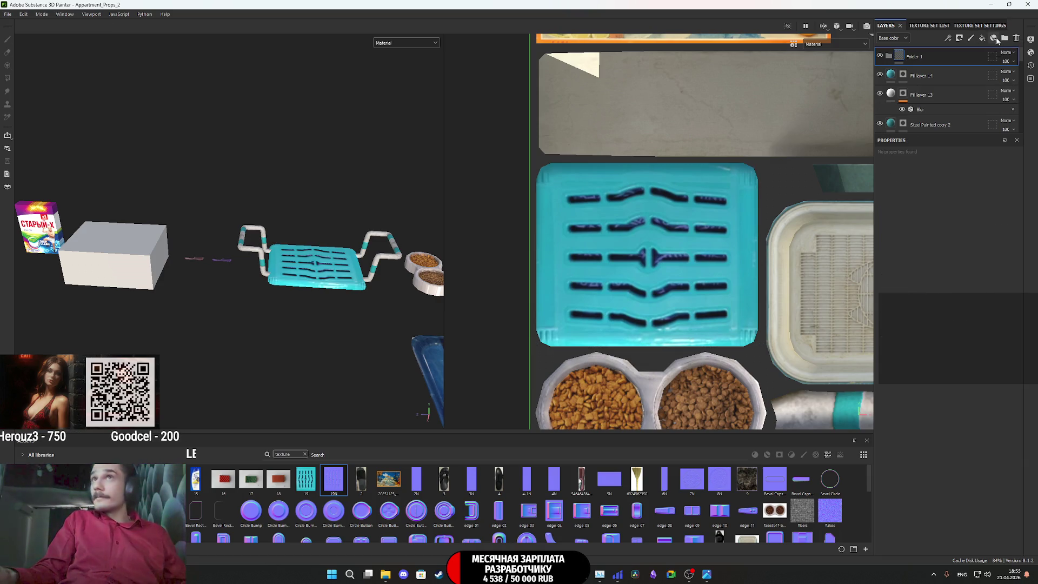
click(960, 70)
scroll(959, 69, down, 2)
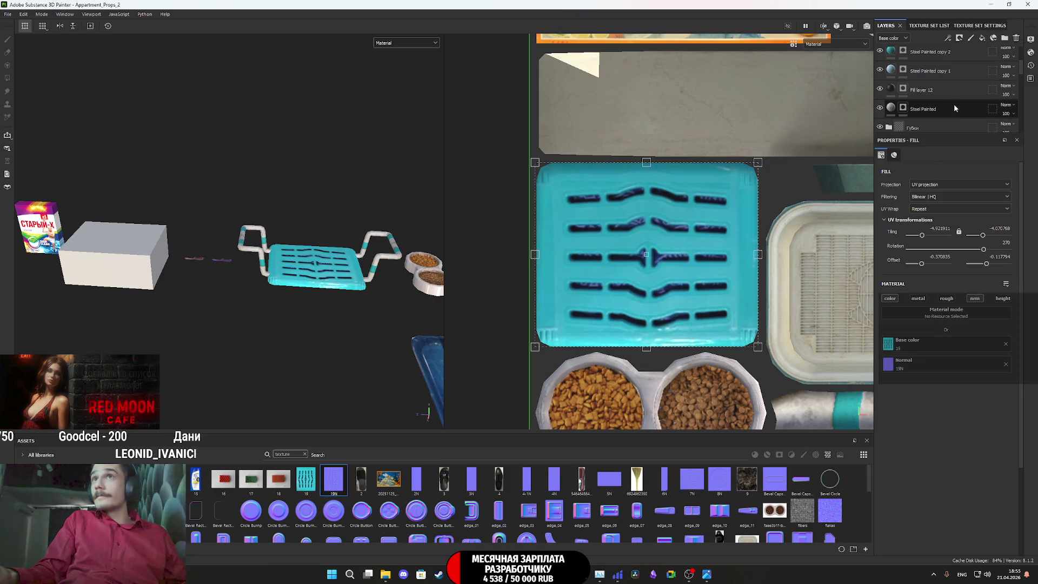
shift+click(956, 108)
drag(957, 108, 940, 58)
Rename Folder 1 to 'Сидушка и мыло'
double_click(914, 56)
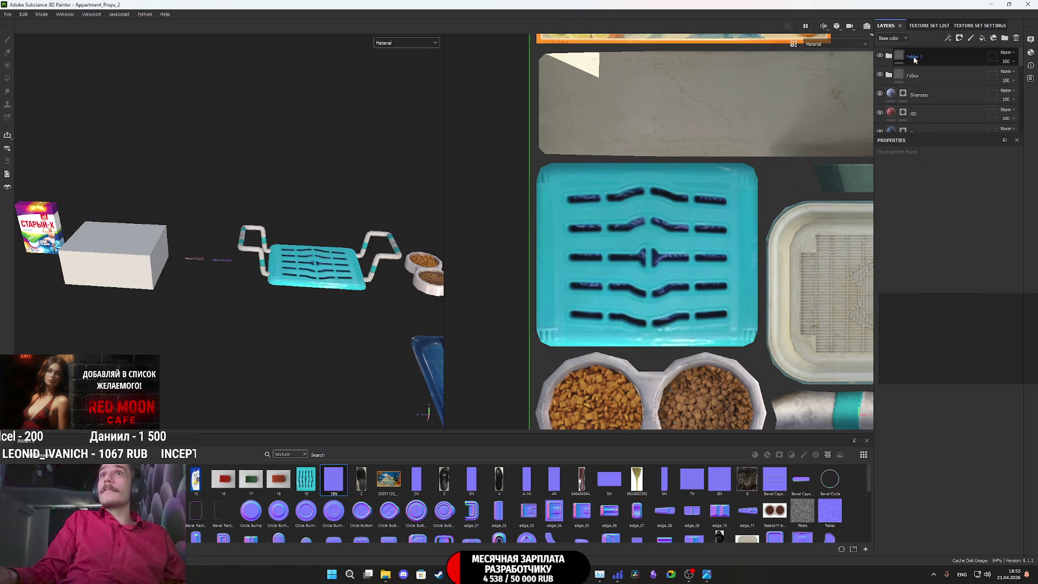
text(Сберг)
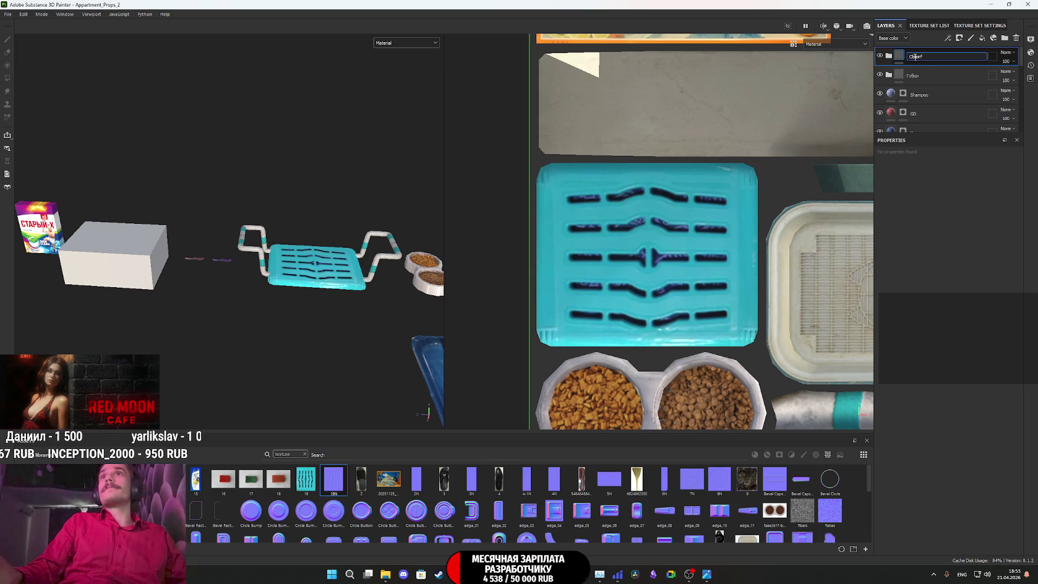
key(BackSpace)
key(BackSpace)
key(BackSpace)
key(alt+shift)
text(идушка и мыло)
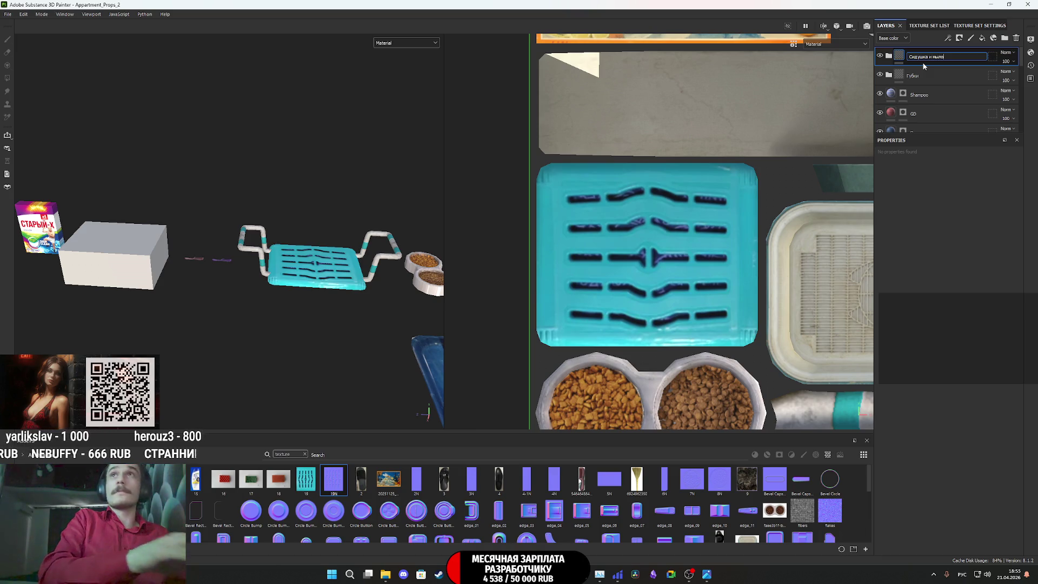
key(Return)
scroll(718, 296, up, 1)
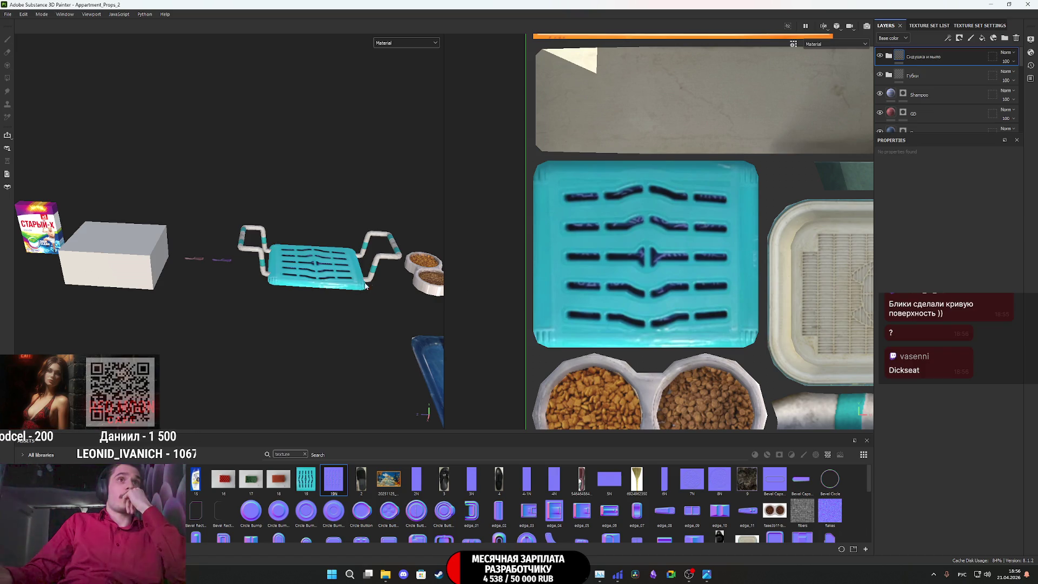
Orbit over the bath seat and display the Normal+Height+Mesh channel in the viewport
scroll(333, 278, up, 3)
scroll(332, 277, down, 2)
alt+drag(345, 262, 300, 282)
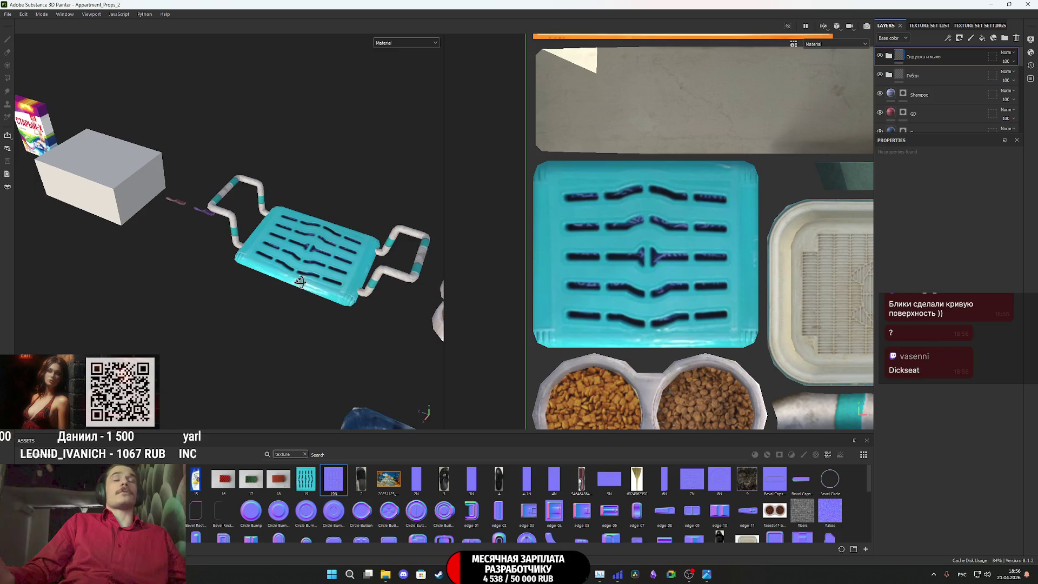
middle_drag(311, 274, 258, 320)
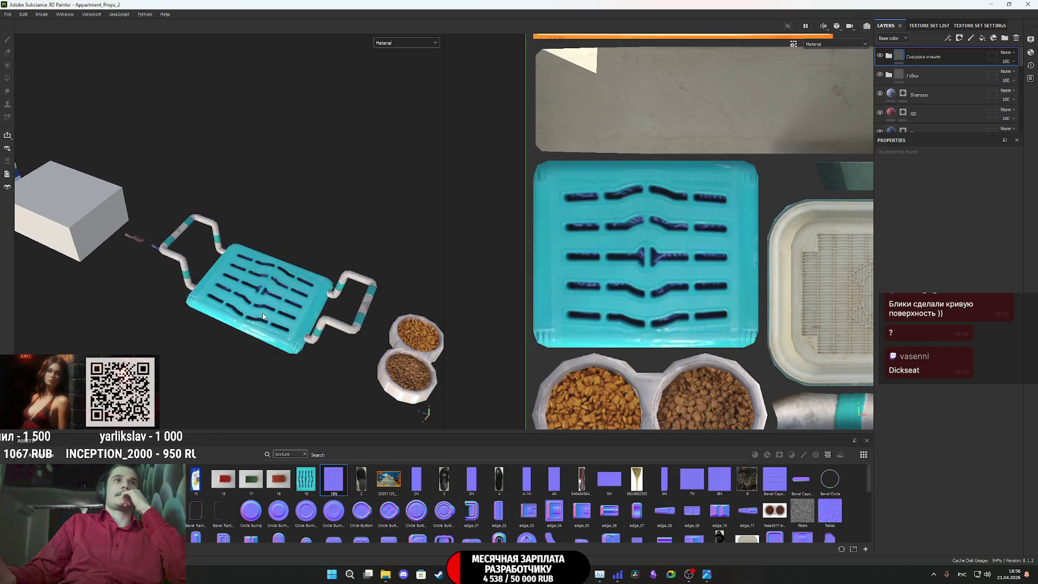
alt+drag(270, 313, 285, 276)
click(385, 43)
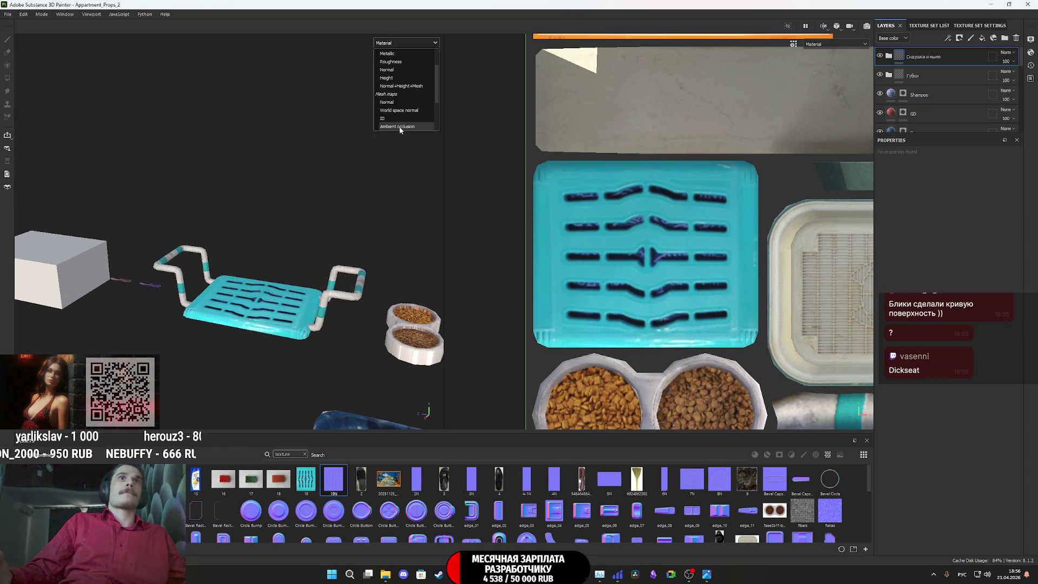
scroll(400, 112, down, 2)
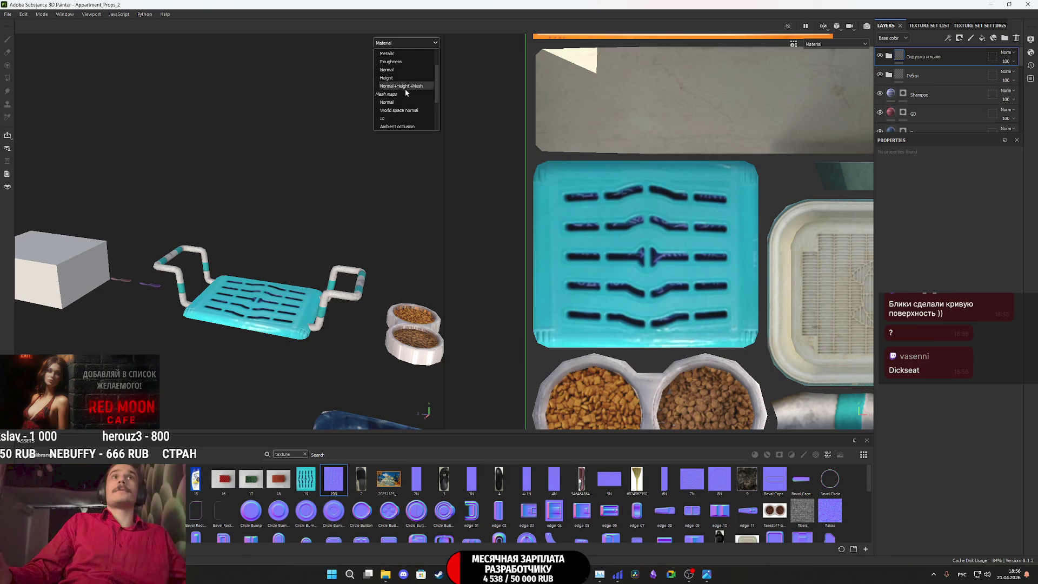
click(404, 89)
Switch the viewport display channel back to Material
scroll(252, 319, up, 3)
scroll(252, 323, up, 5)
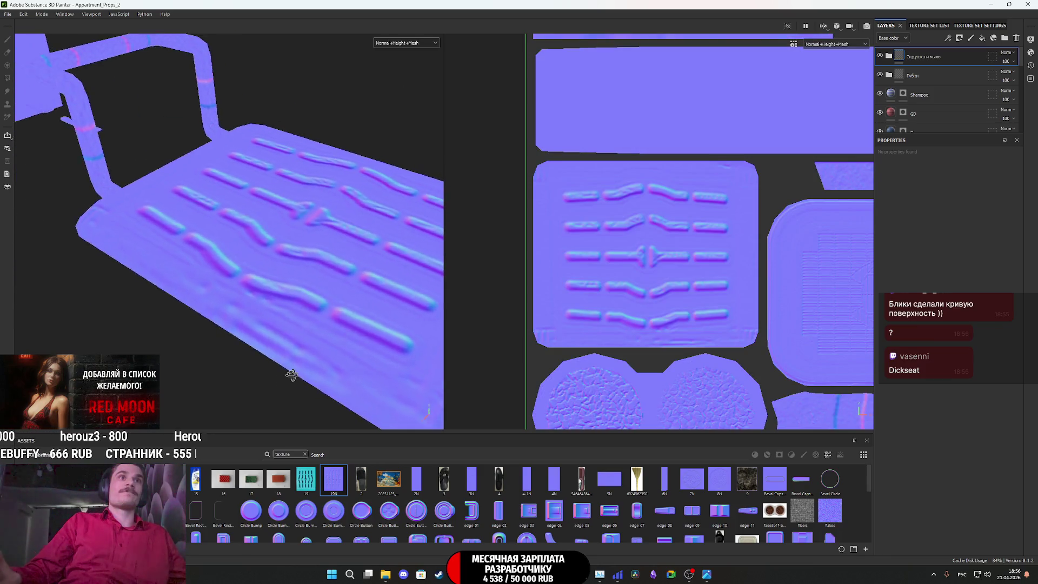
click(413, 43)
scroll(404, 69, up, 2)
click(400, 54)
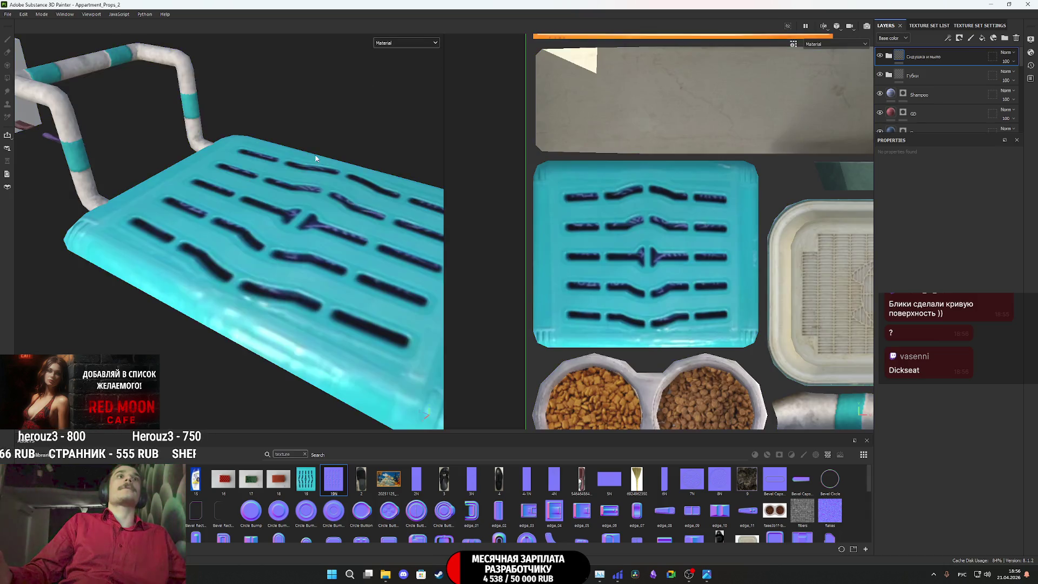
scroll(262, 252, down, 5)
Clear the Assets texture search and filter the shelf to show only materials
alt+drag(263, 253, 384, 233)
alt+middle_drag(384, 234, 300, 260)
scroll(300, 260, up, 5)
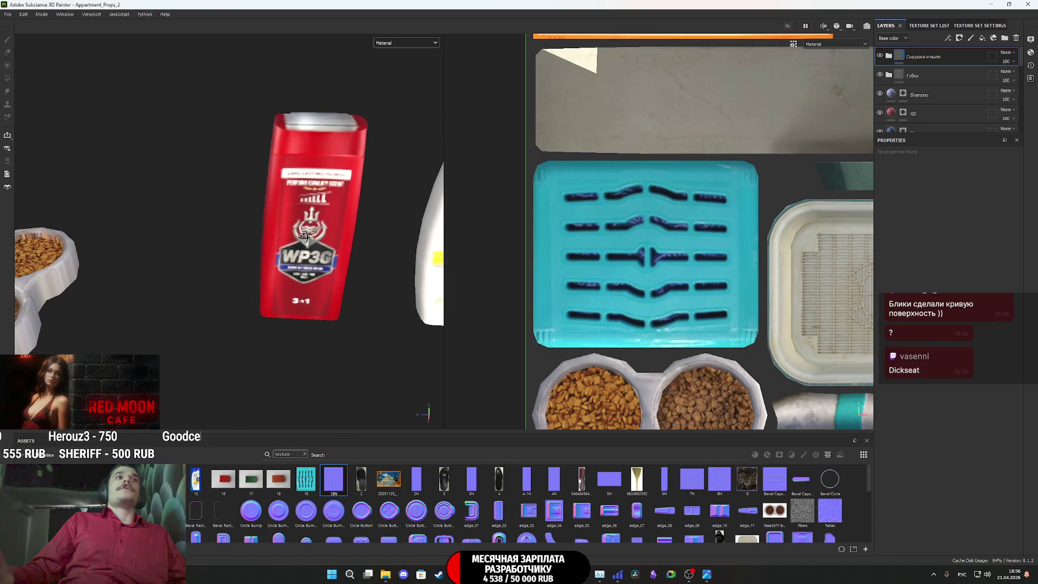
scroll(313, 227, down, 2)
alt+middle_drag(407, 238, 86, 237)
alt+middle_drag(424, 216, 182, 206)
alt+drag(381, 272, 270, 278)
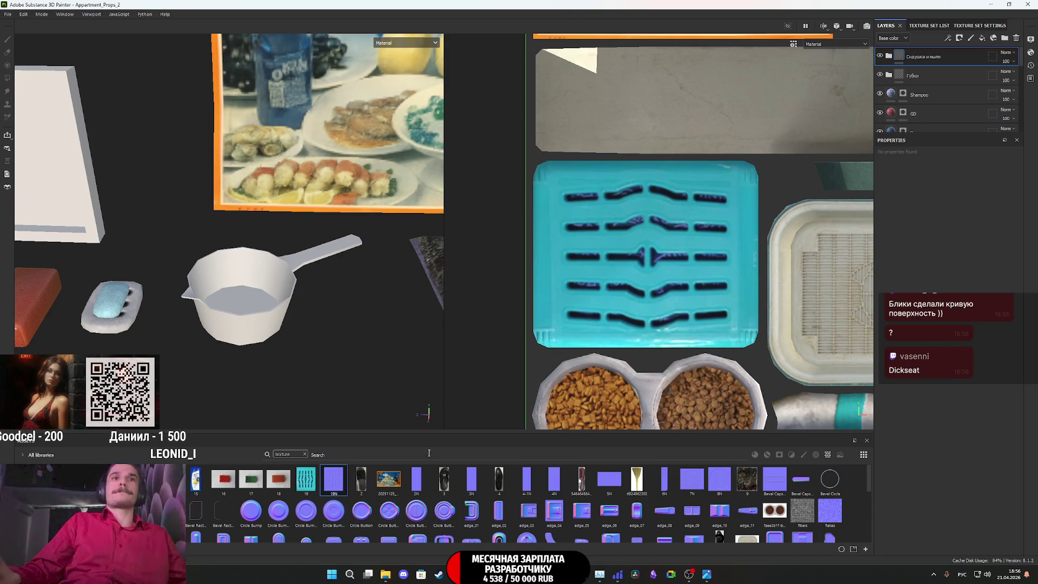
click(303, 455)
click(755, 455)
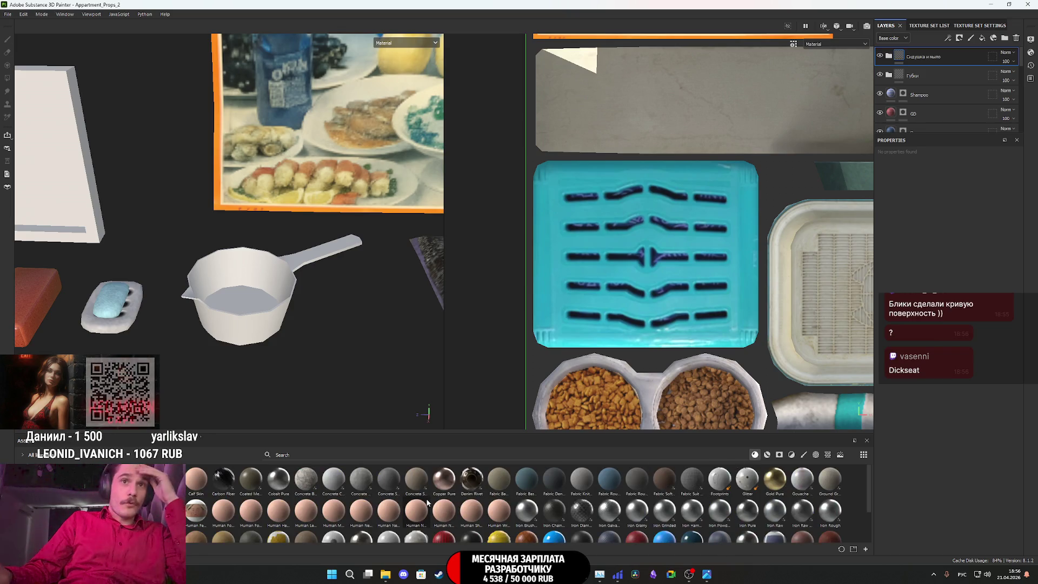
Scroll the materials grid, preview thumbnails, and select Steel Painted
mouse_move(427, 503)
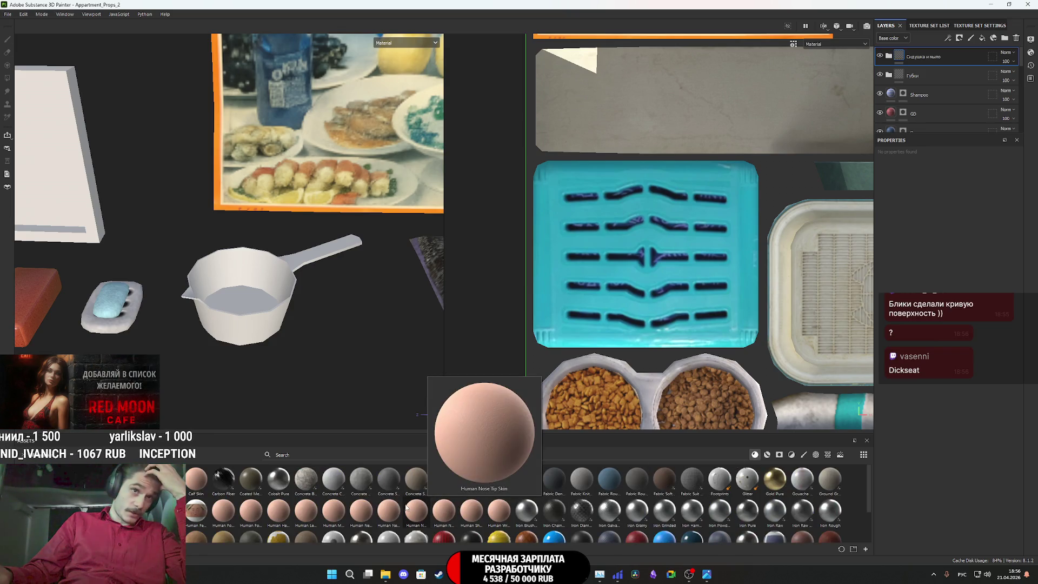
scroll(393, 517, down, 2)
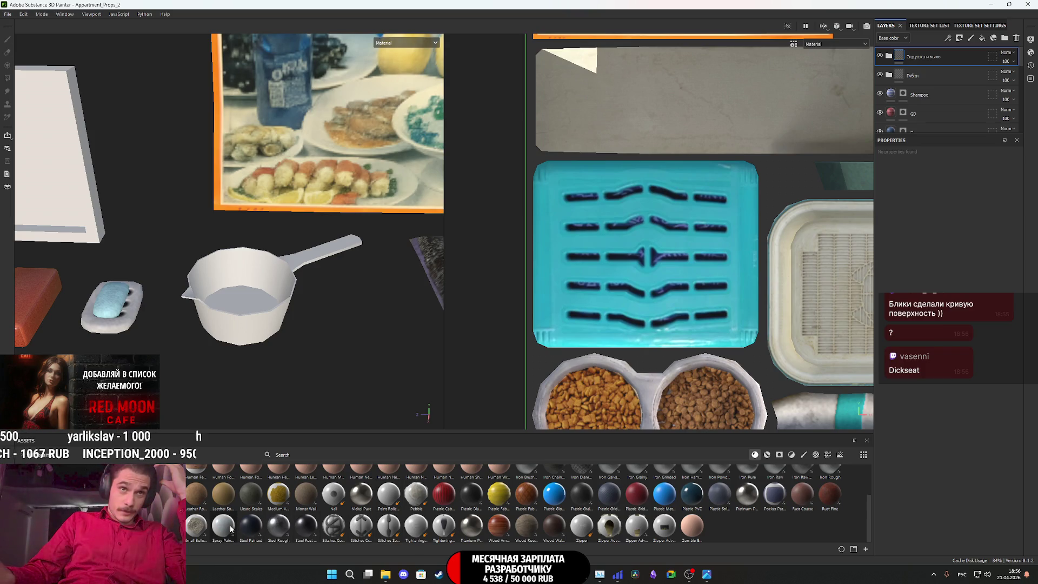
mouse_move(232, 527)
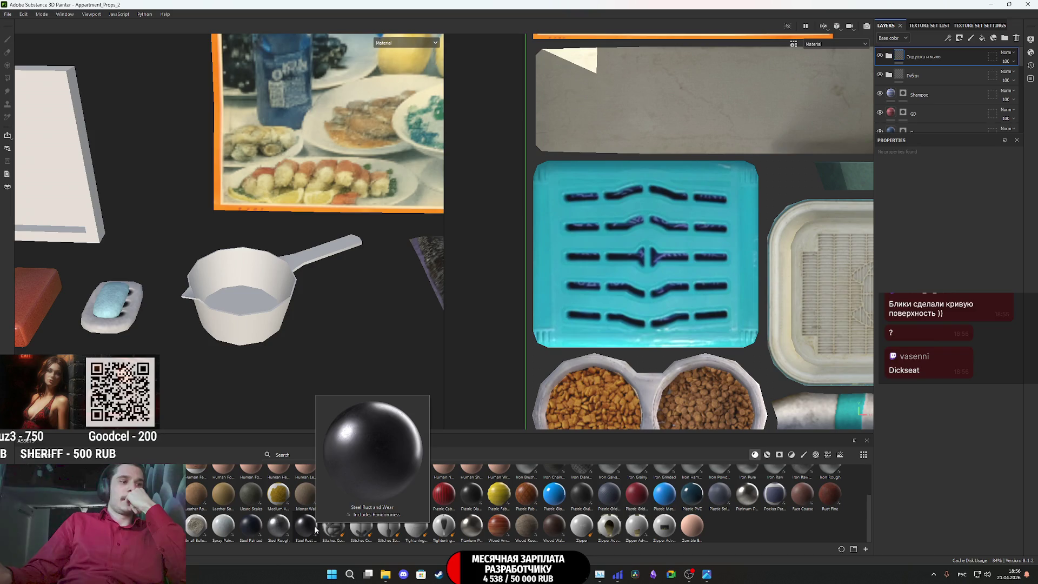
mouse_move(315, 535)
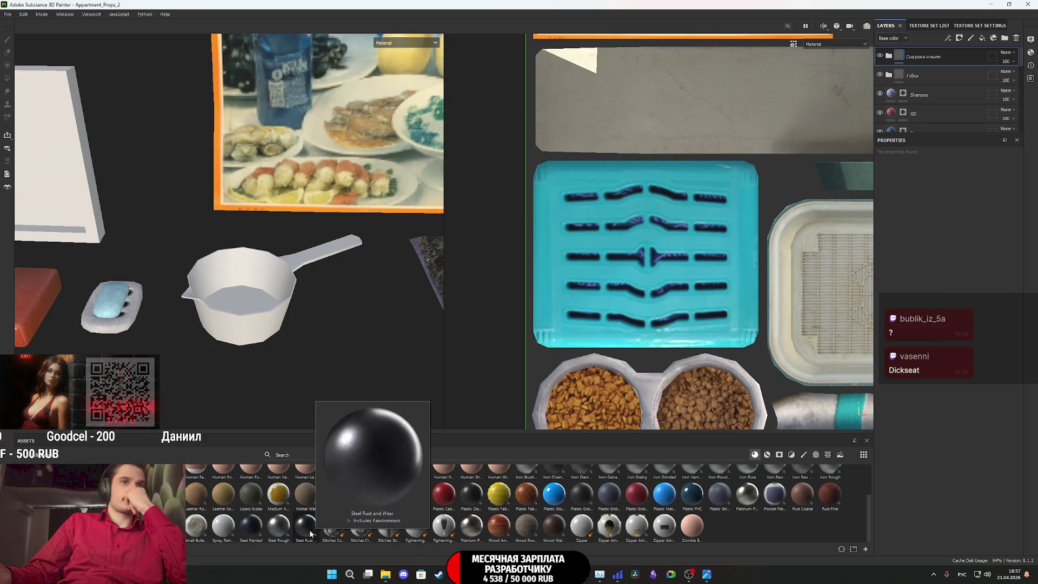
click(248, 534)
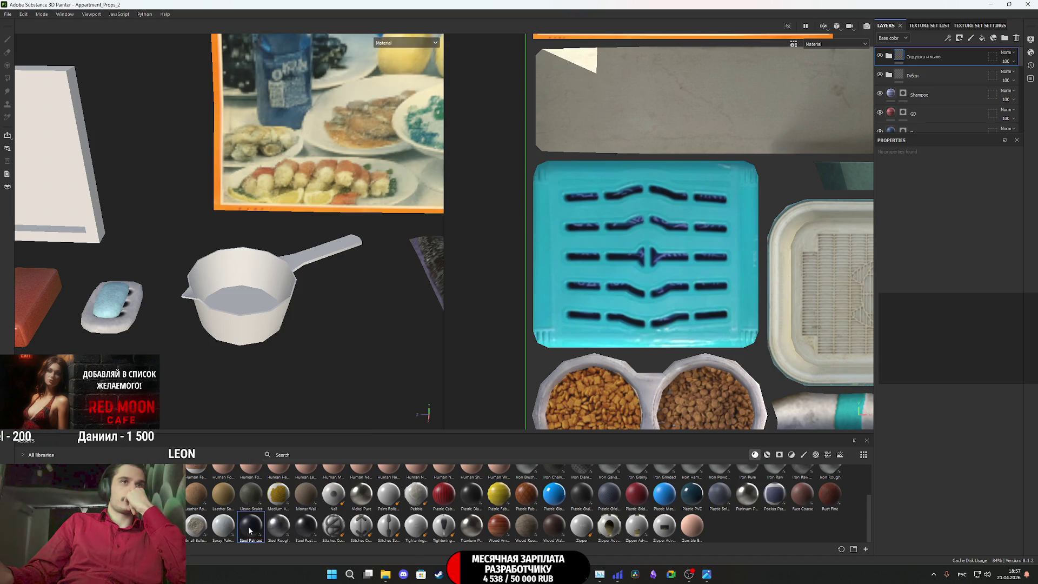
Add Steel Painted as a top layer with a black mask, polygon-filled on the saucepan only
mouse_move(250, 528)
mouse_down()
mouse_move(517, 416)
mouse_move(927, 81)
mouse_move(920, 47)
mouse_up()
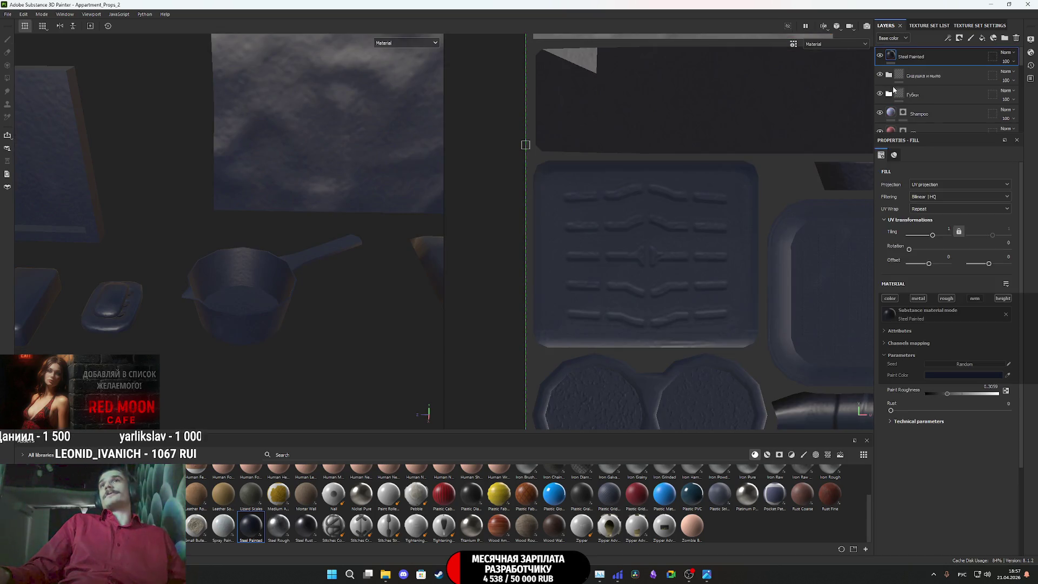
right_click(890, 54)
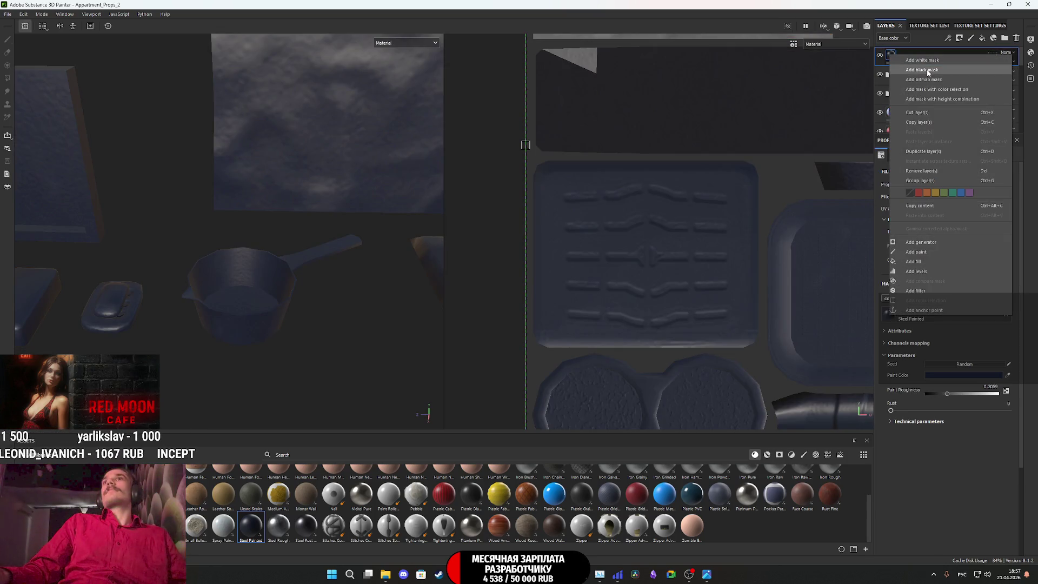
click(927, 74)
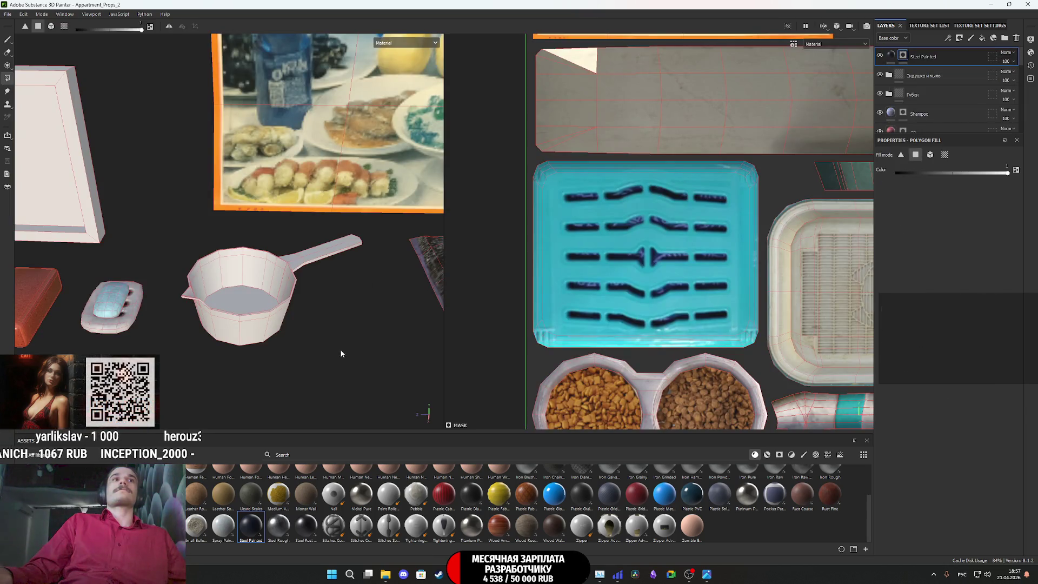
drag(341, 352, 183, 227)
Set the Steel Painted paint colour to the bath seat's turquoise, sampled from the texture
click(891, 57)
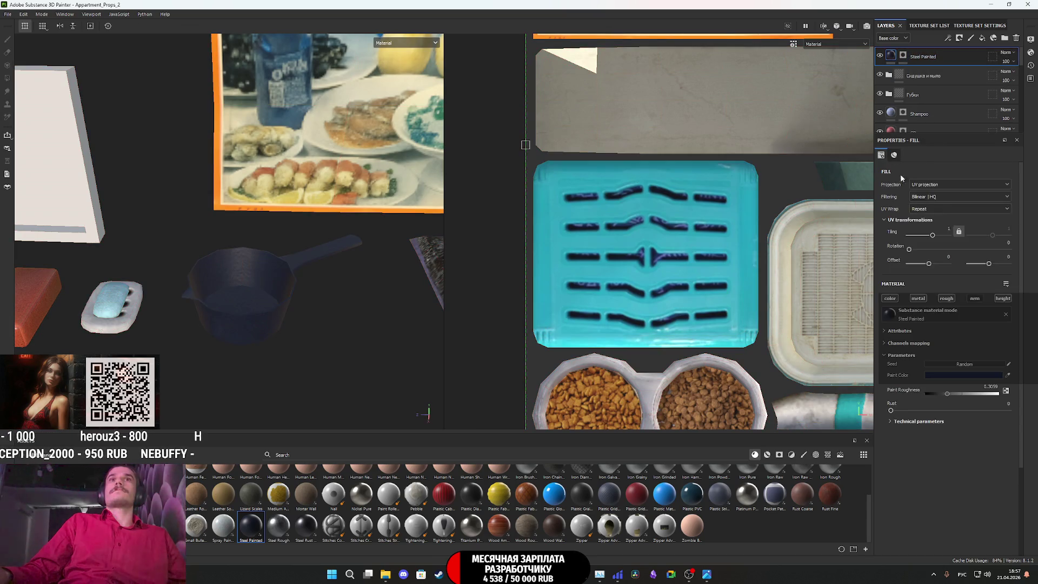
mouse_move(361, 323)
alt+mouse_down()
mouse_move(303, 313)
mouse_move(341, 306)
alt+mouse_up()
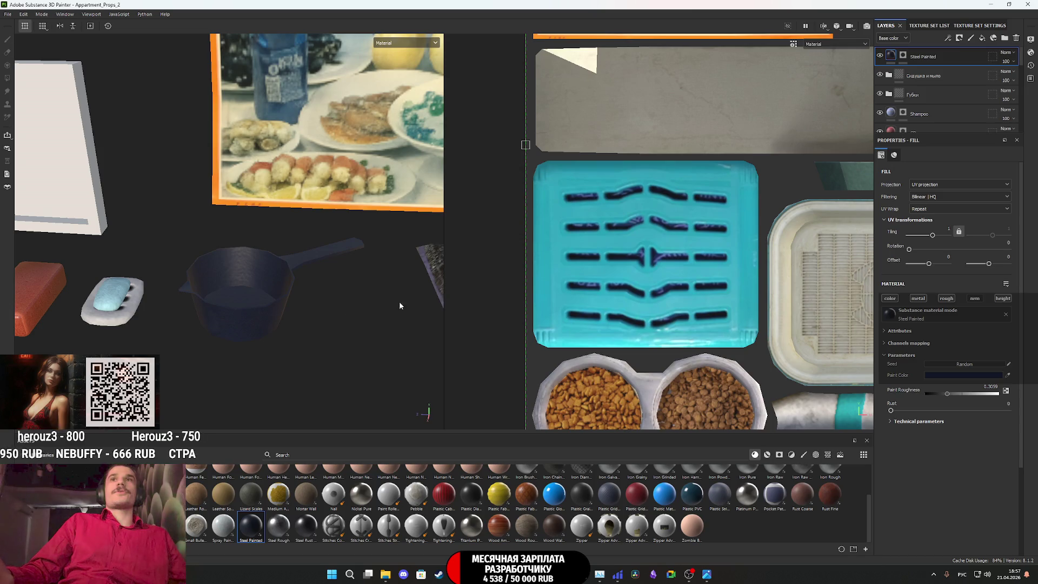
click(972, 377)
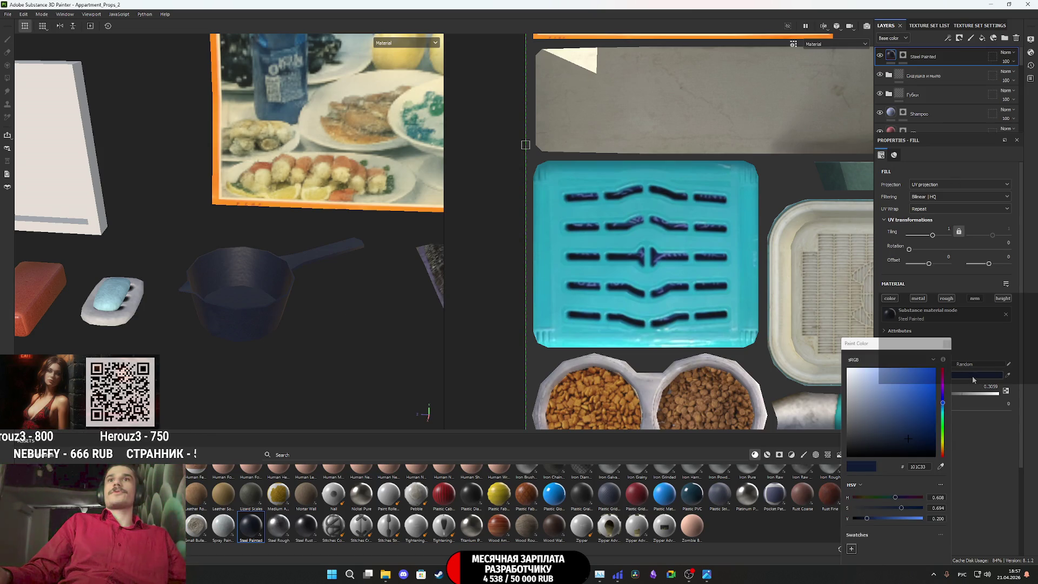
click(946, 344)
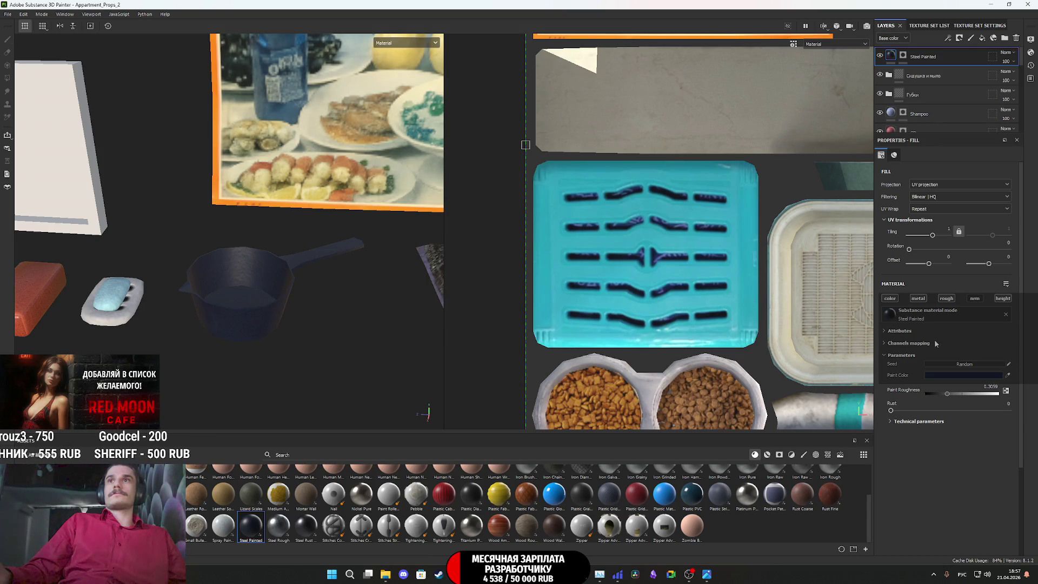
click(1007, 375)
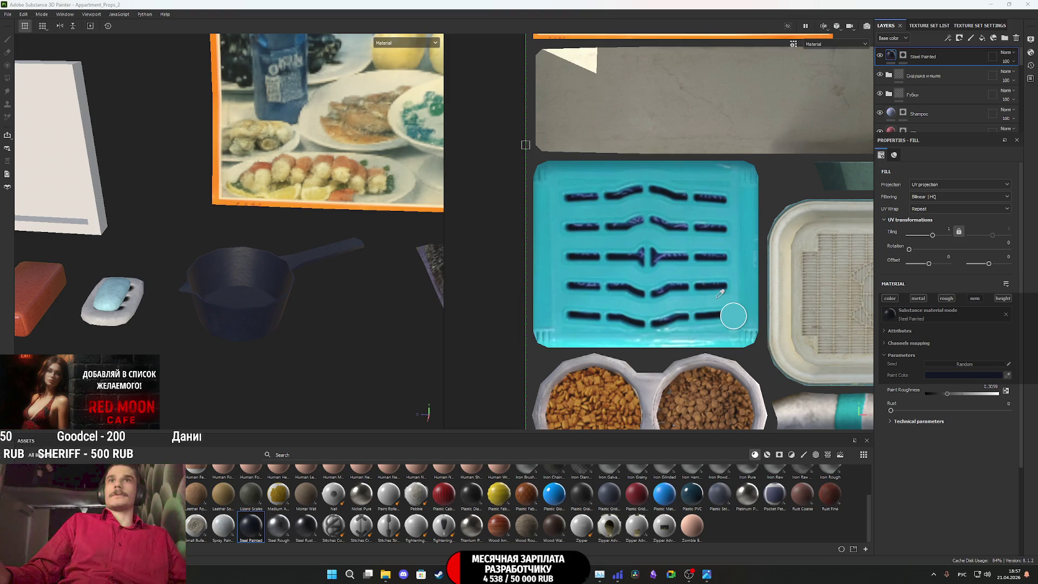
click(728, 312)
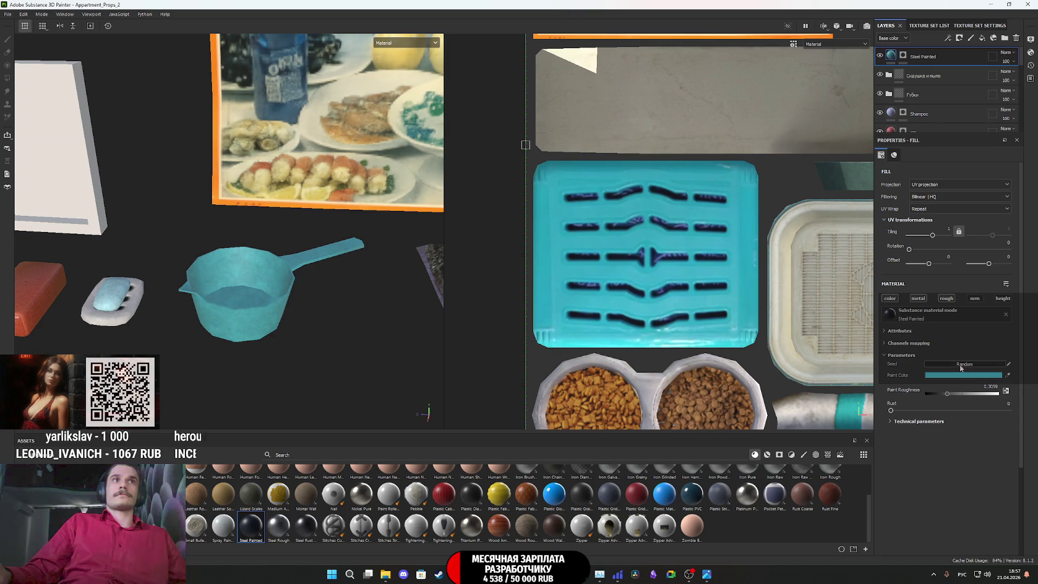
Brighten the paint colour to vivid cyan, raise rust to full, and randomise the noise seed
alt+drag(253, 261, 267, 263)
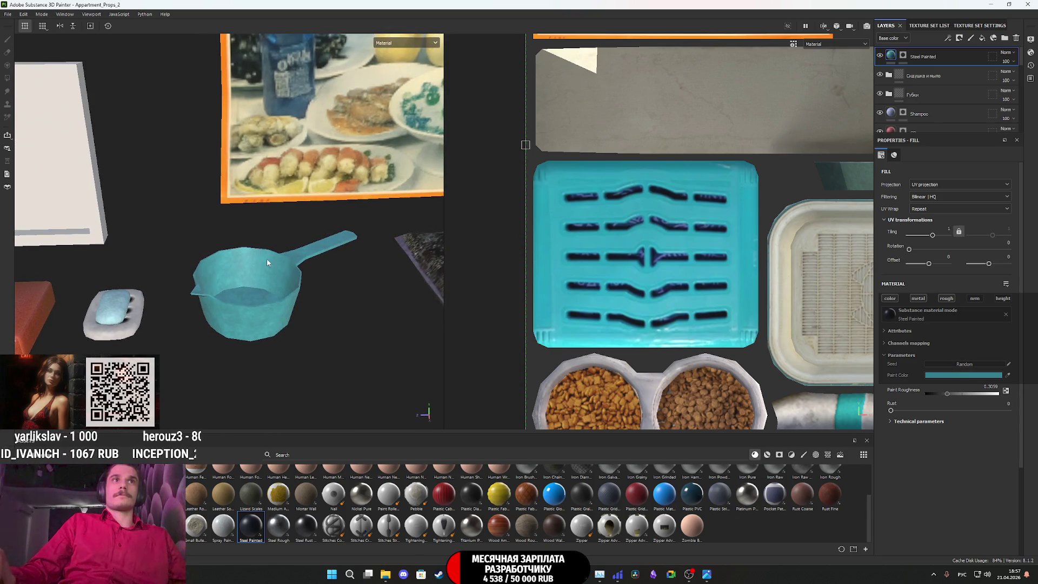
click(955, 381)
mouse_move(903, 384)
mouse_down()
mouse_move(935, 363)
mouse_move(908, 368)
mouse_move(918, 400)
mouse_move(891, 363)
mouse_up()
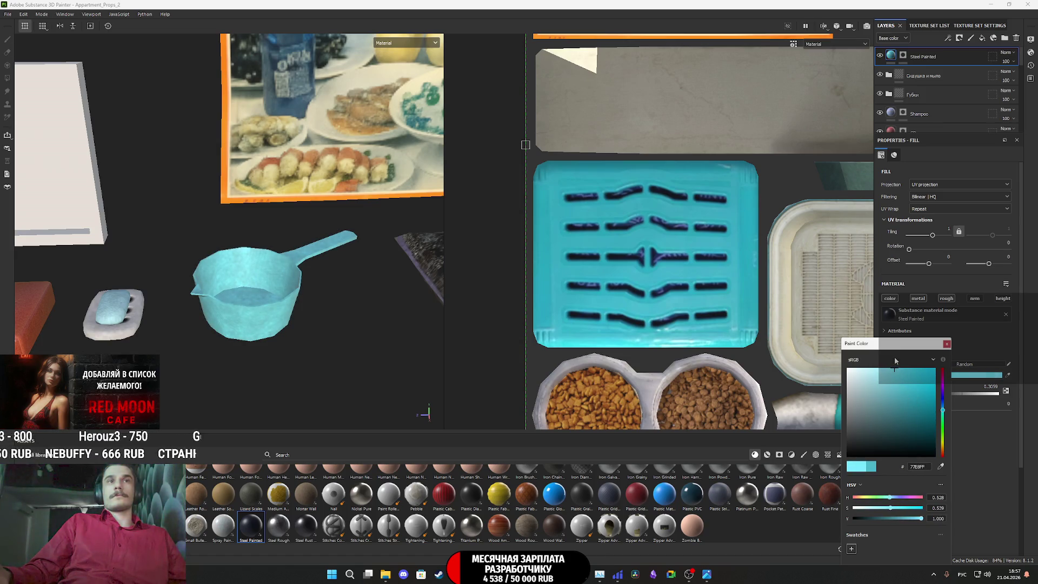
click(947, 344)
click(919, 421)
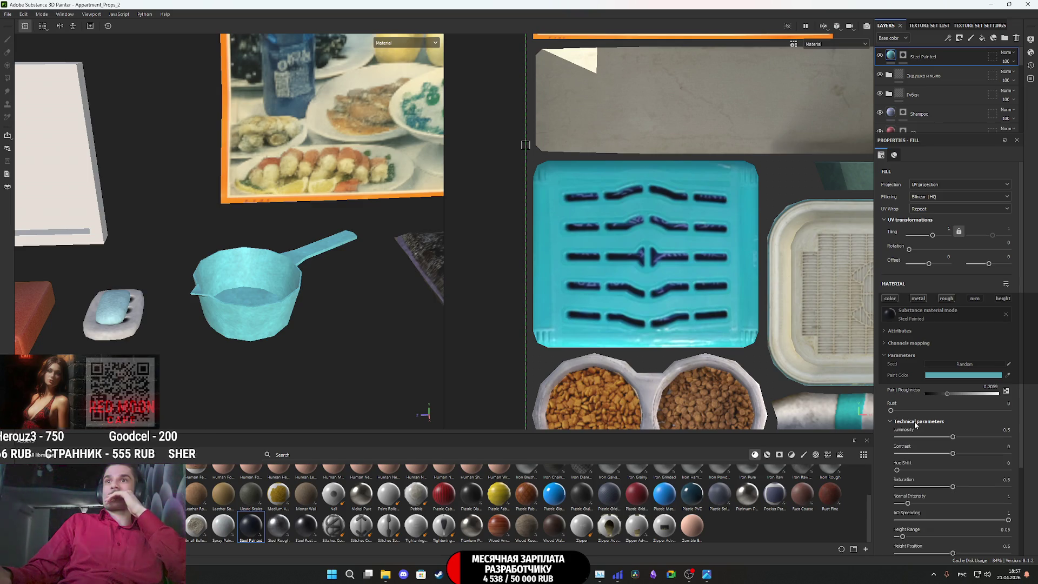
mouse_move(891, 410)
mouse_down()
mouse_move(997, 412)
mouse_move(803, 415)
mouse_move(1018, 408)
mouse_move(810, 410)
mouse_up()
click(887, 355)
click(886, 355)
click(961, 364)
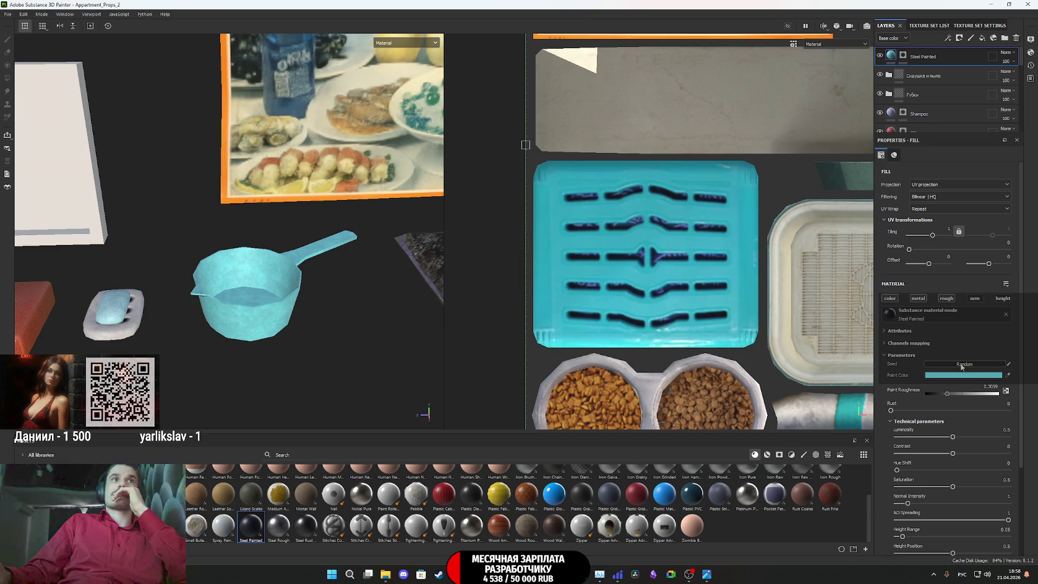
Shift the paint colour's hue slightly and reseed the painted-steel variation twice
scroll(263, 301, down, 2)
mouse_move(263, 301)
alt+mouse_down()
mouse_move(205, 303)
mouse_move(274, 300)
alt+mouse_up()
scroll(274, 302, up, 4)
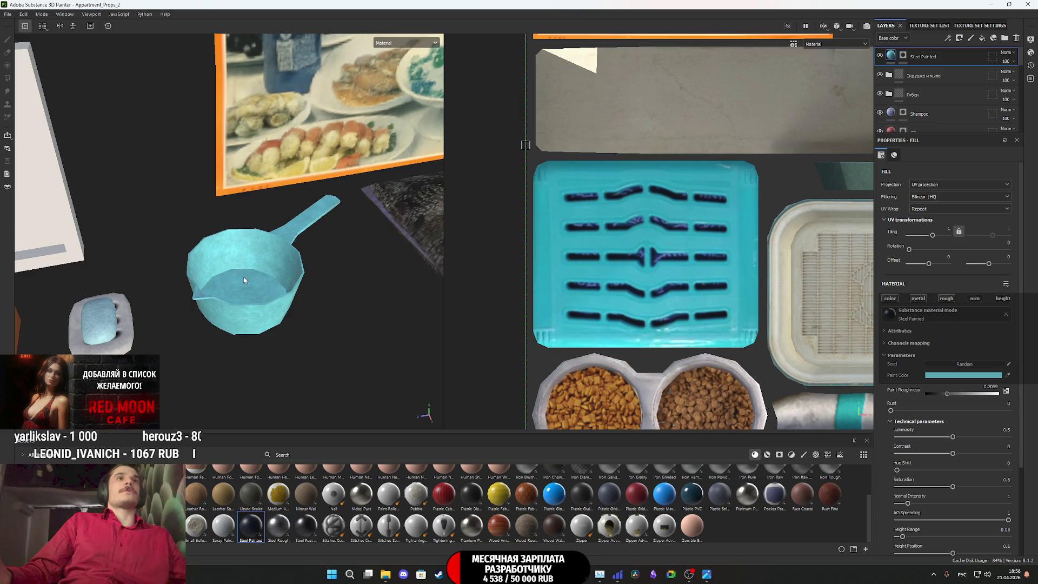
scroll(249, 279, down, 2)
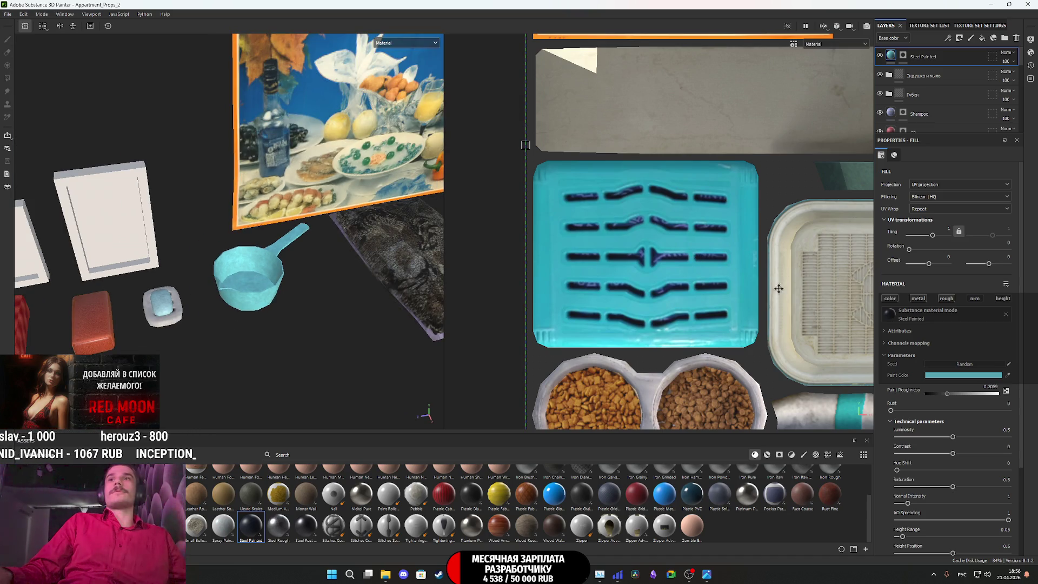
click(962, 374)
drag(943, 415, 944, 408)
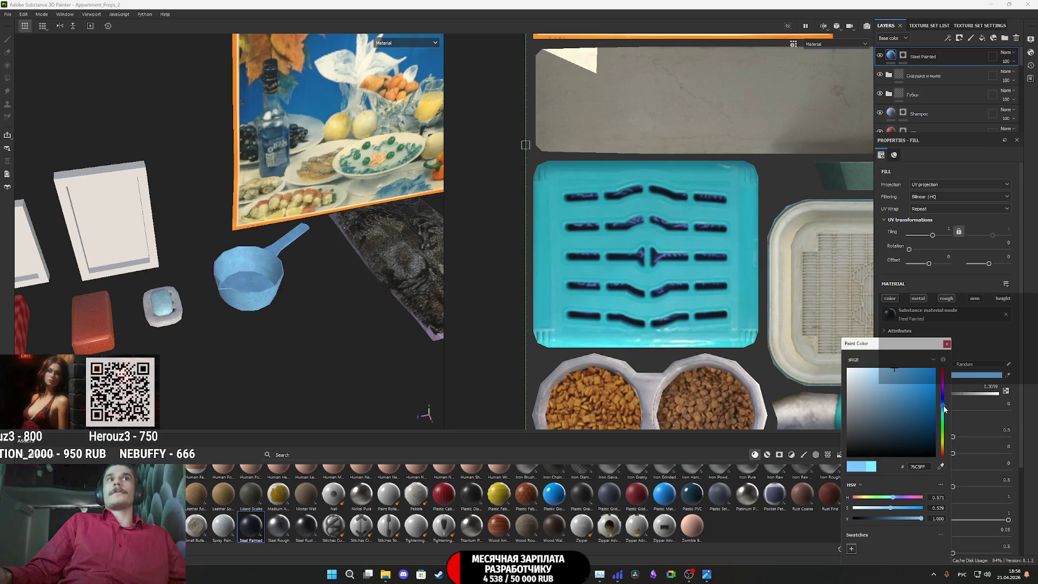
click(950, 346)
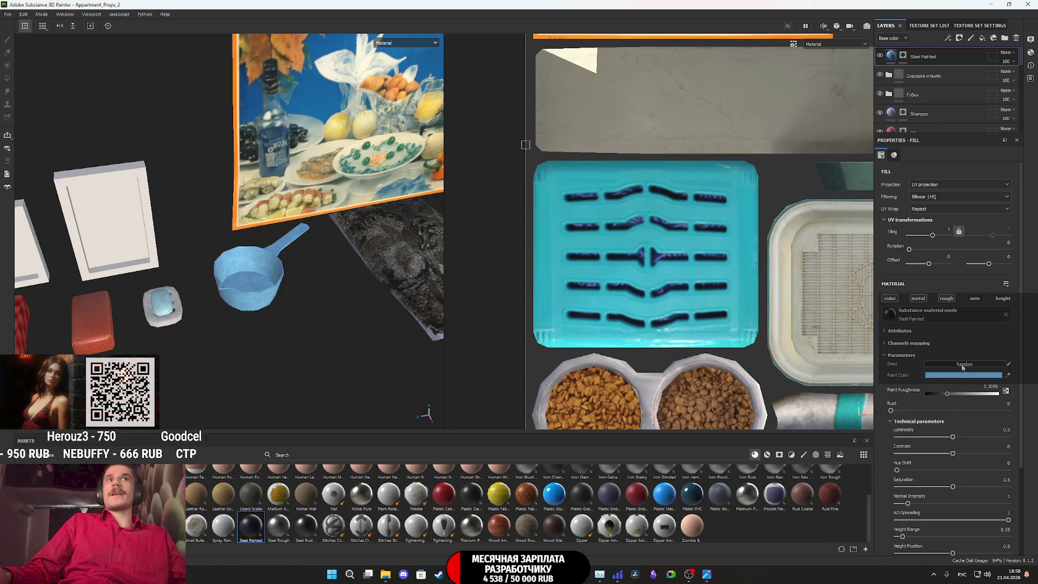
click(962, 365)
click(962, 365)
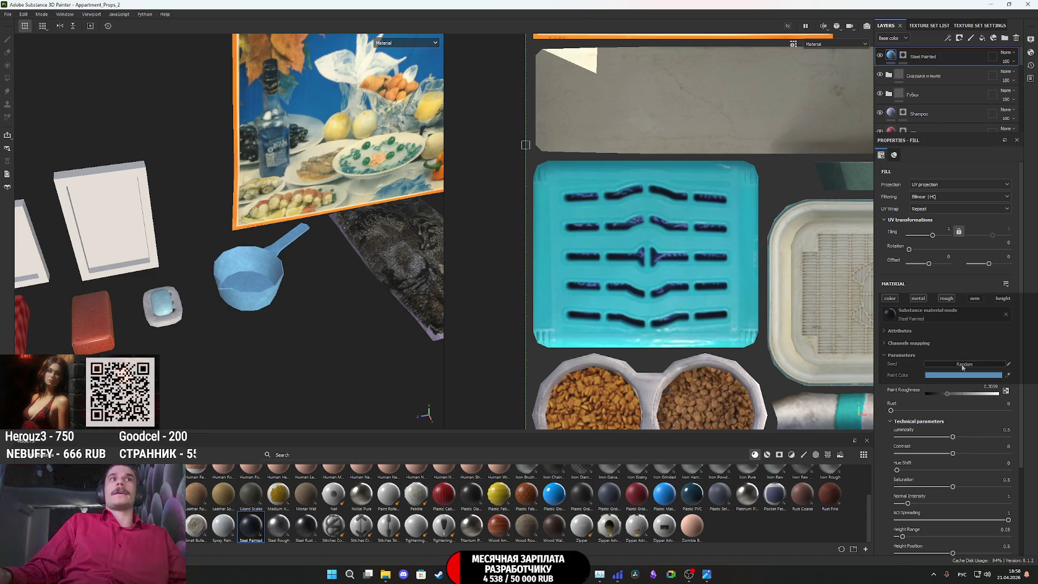
click(664, 494)
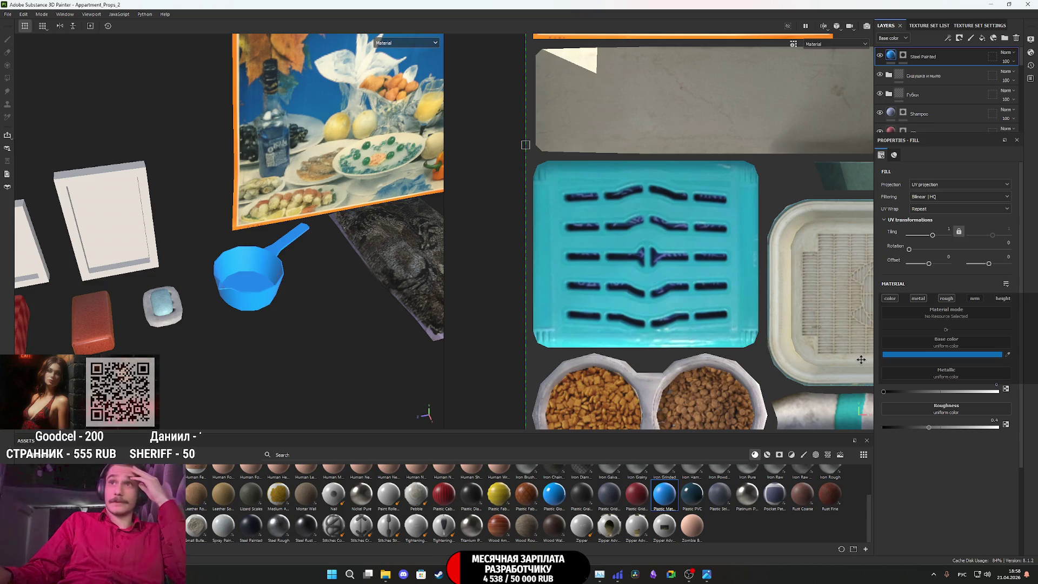
Tune the Plastic Matte base colour to a darker, slightly bluer muted turquoise
click(941, 354)
drag(941, 403, 943, 411)
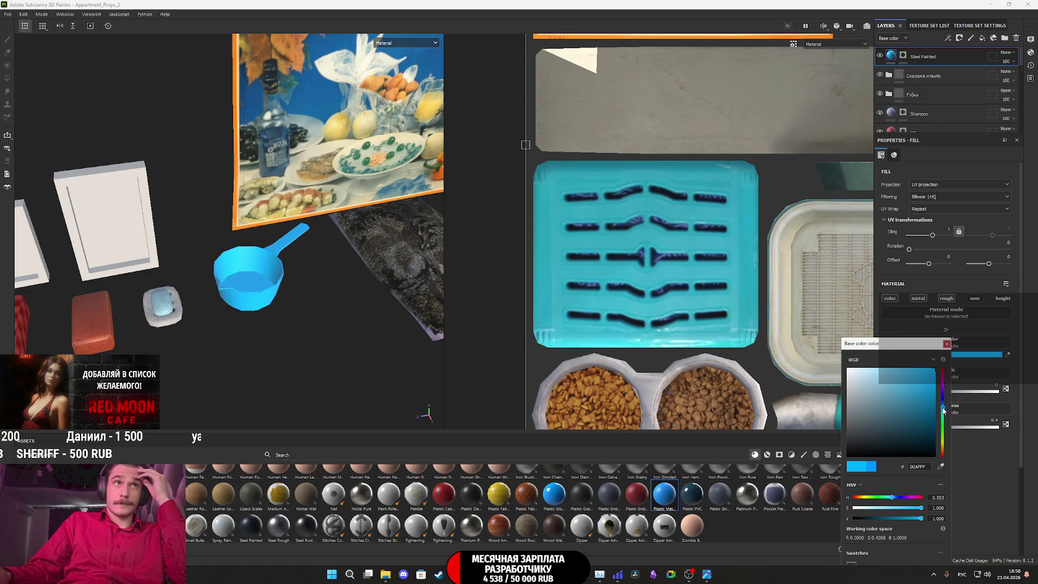
mouse_move(924, 377)
mouse_down()
mouse_move(913, 368)
mouse_move(914, 381)
mouse_up()
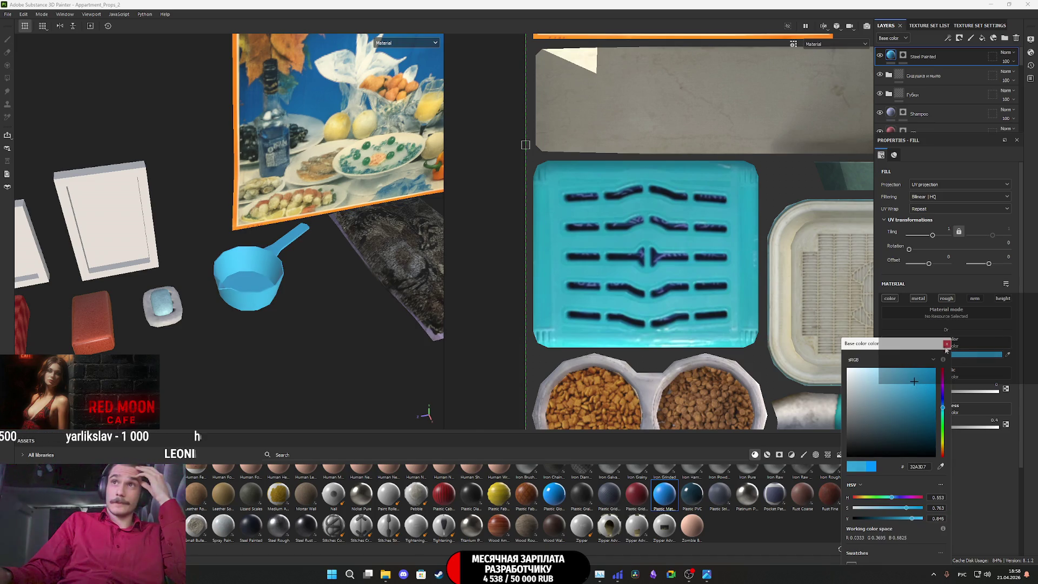
click(946, 344)
click(963, 355)
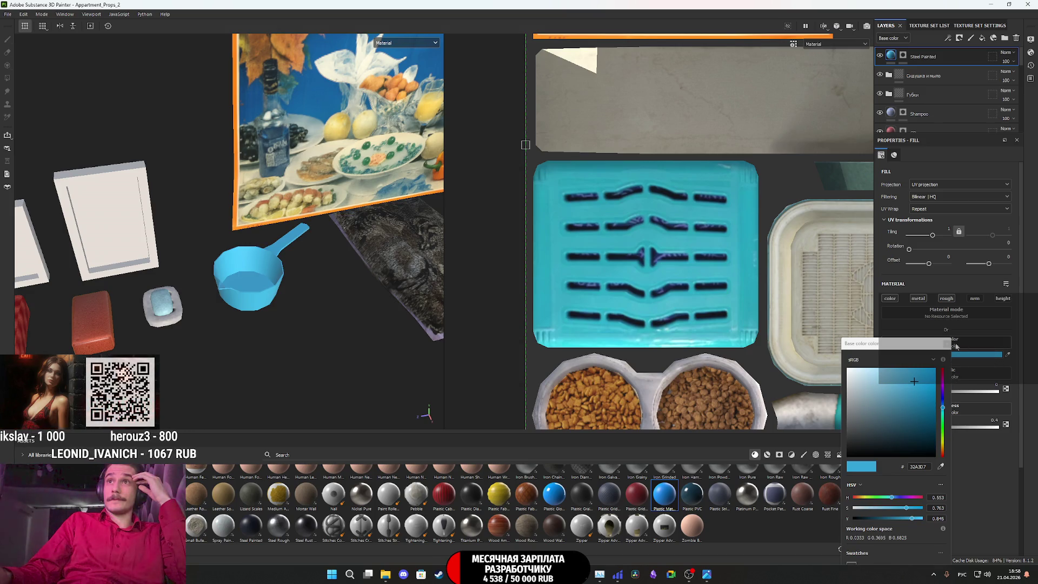
click(984, 355)
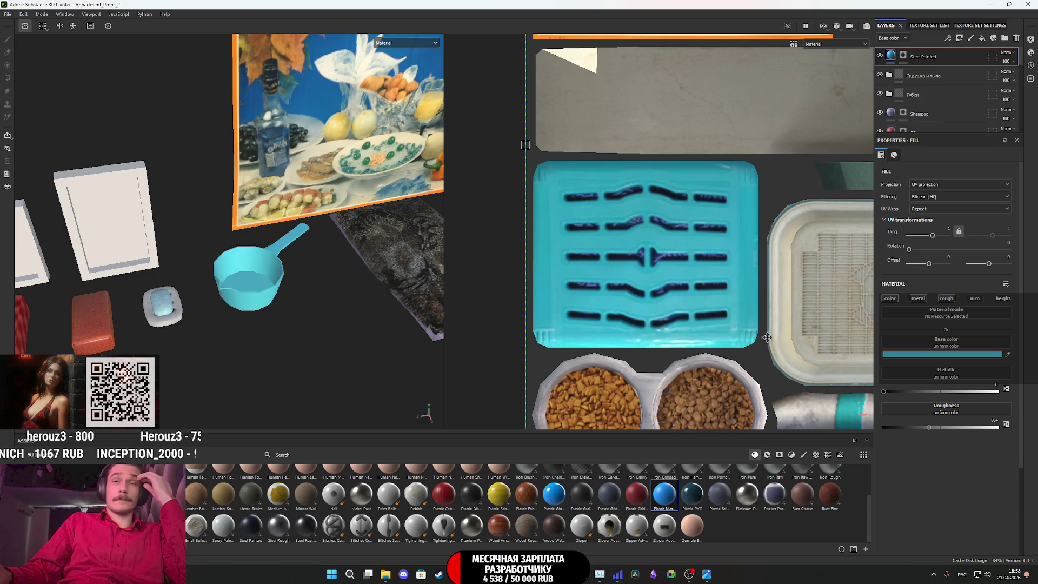
click(941, 357)
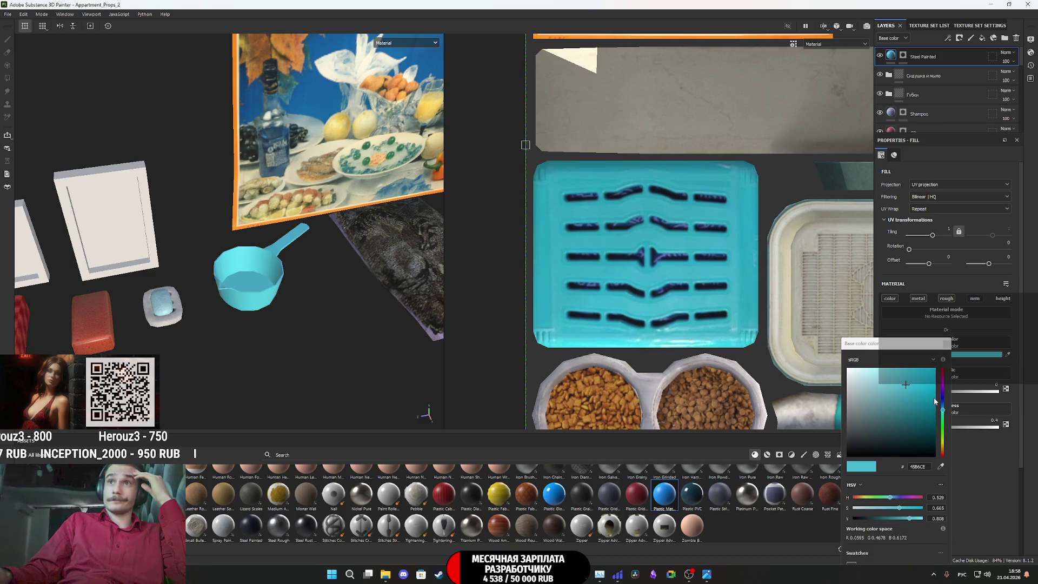
mouse_move(908, 517)
mouse_down()
mouse_move(886, 516)
mouse_move(905, 510)
mouse_up()
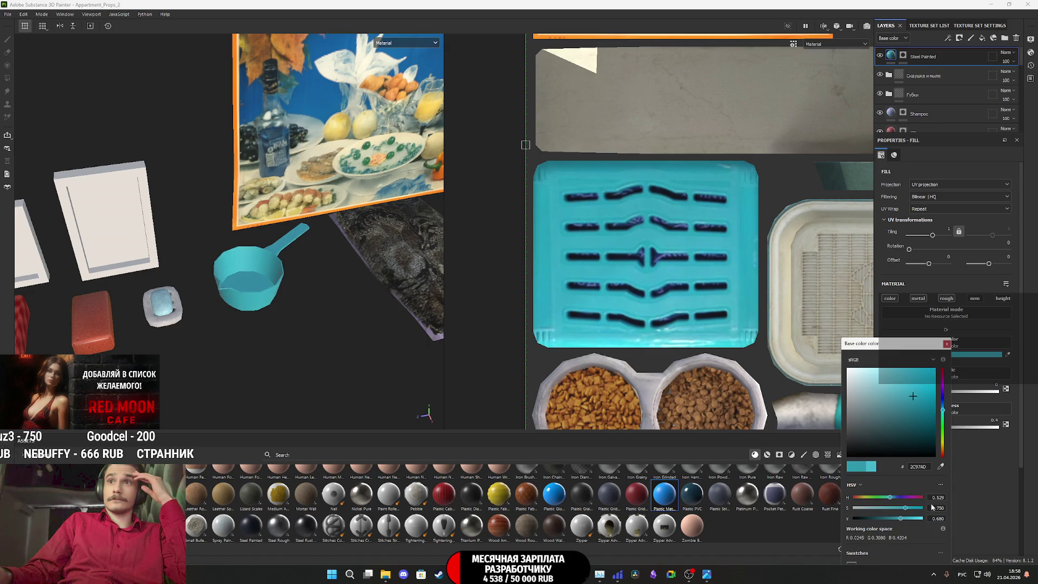
drag(891, 498, 892, 498)
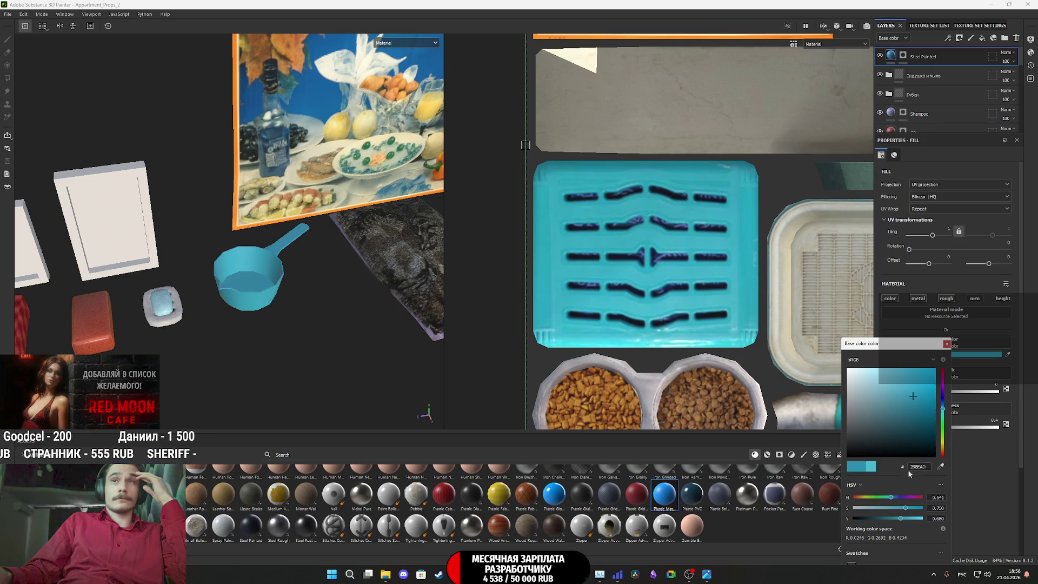
click(958, 353)
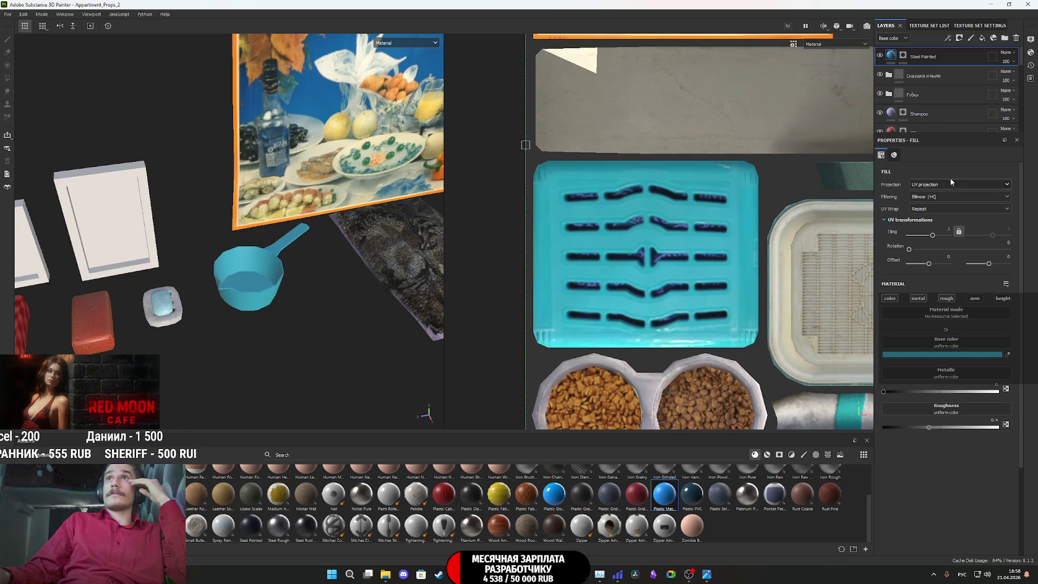
click(983, 39)
Disable metallic, roughness, normal and height on Fill layer 15 and give it a black mask
click(918, 299)
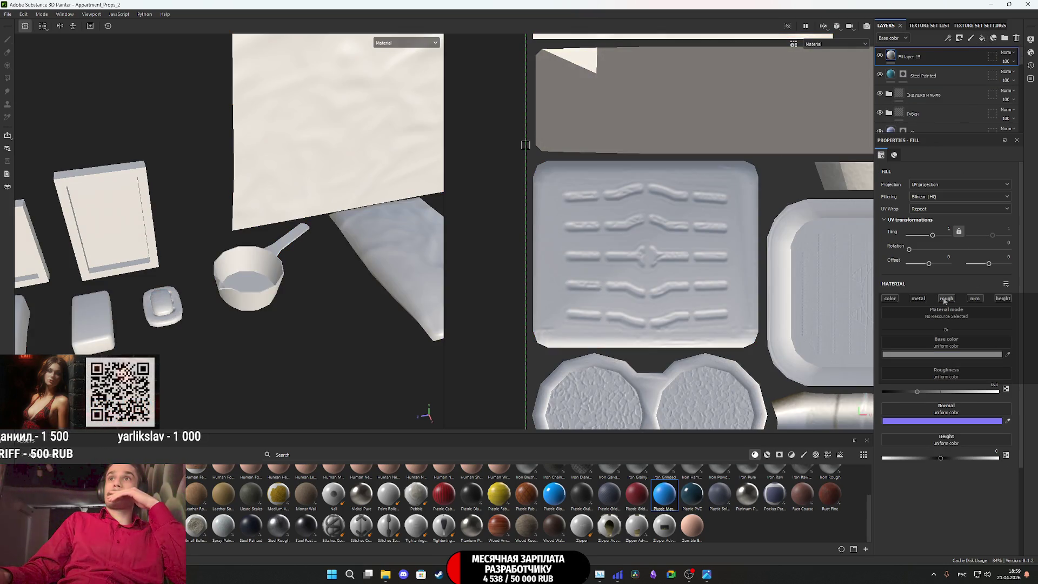
click(946, 298)
click(975, 299)
click(1003, 298)
right_click(891, 56)
click(919, 70)
Add a Metal Edge Wear generator to Fill layer 15's mask
right_click(903, 54)
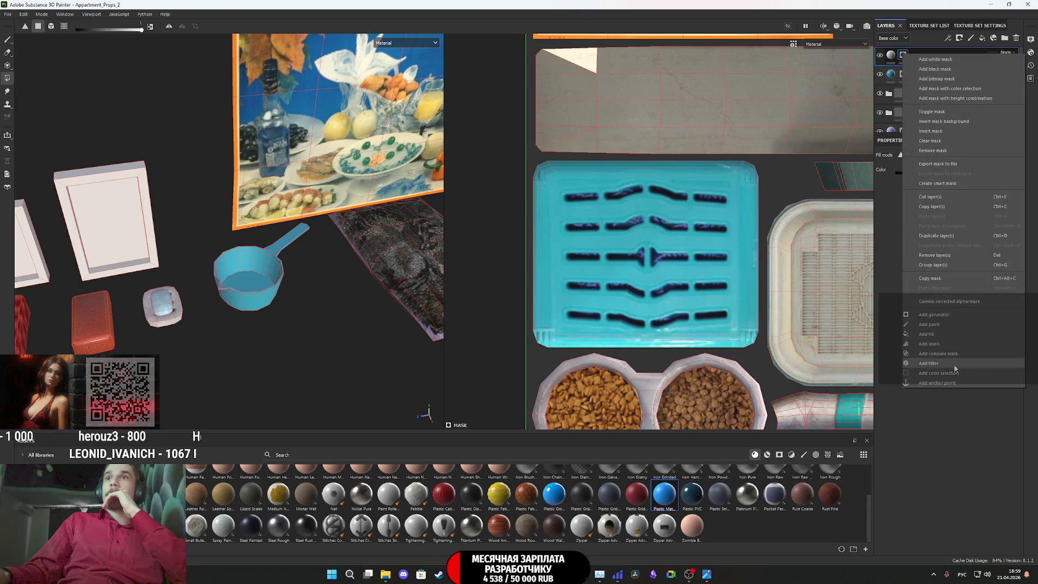
click(934, 315)
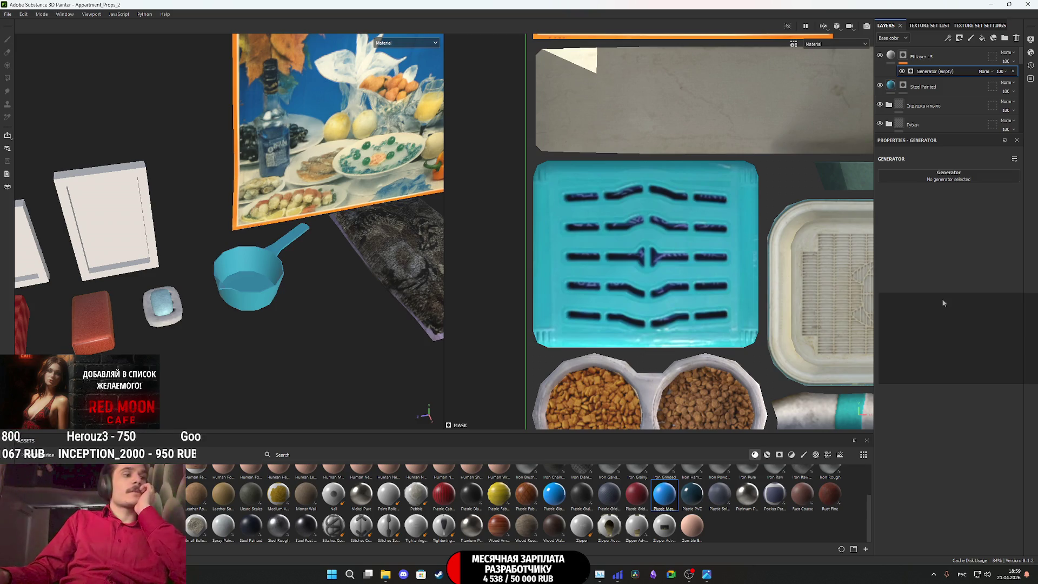
click(946, 178)
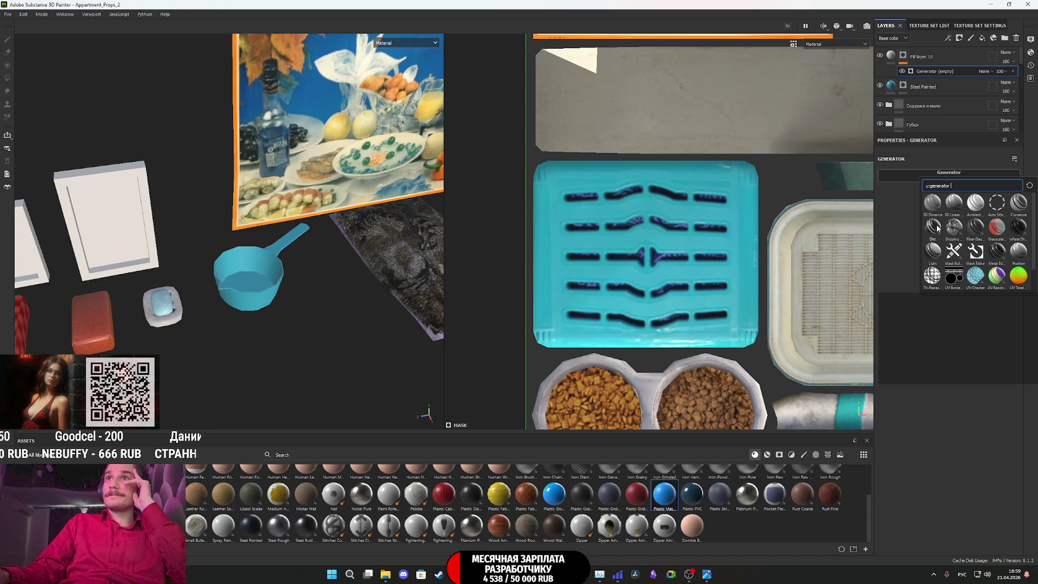
mouse_move(938, 228)
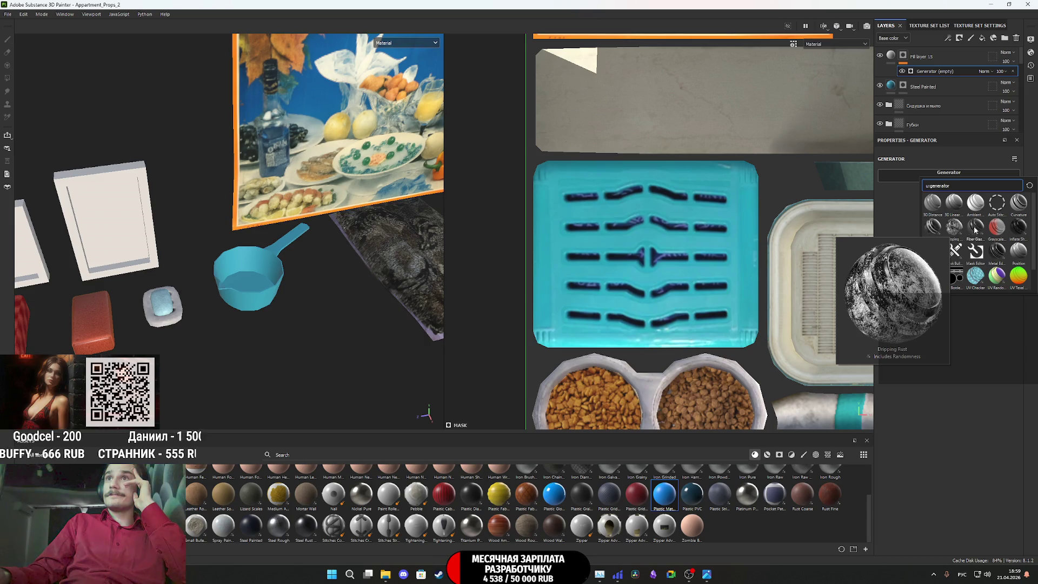
mouse_move(999, 252)
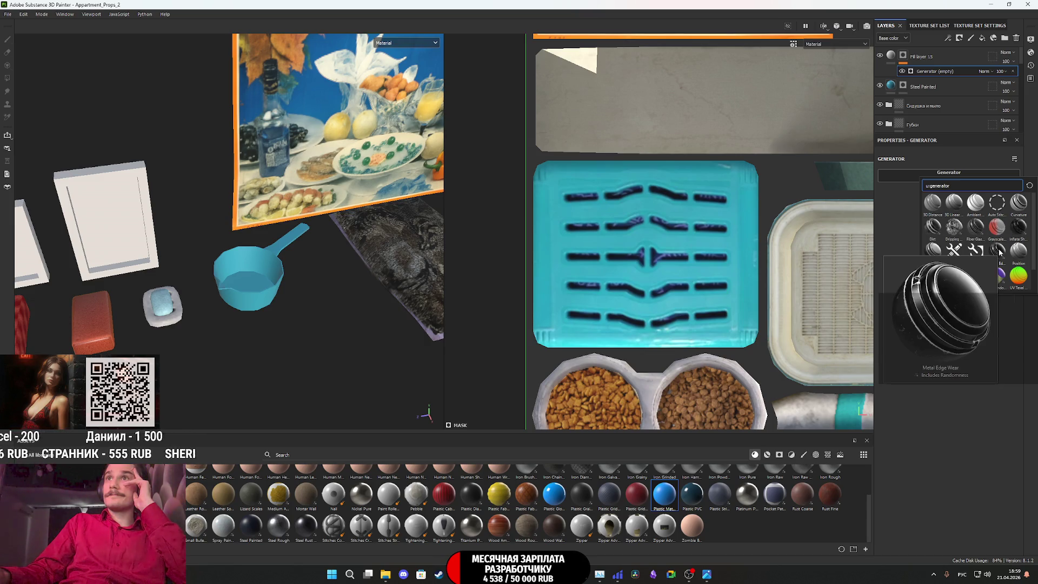
click(997, 252)
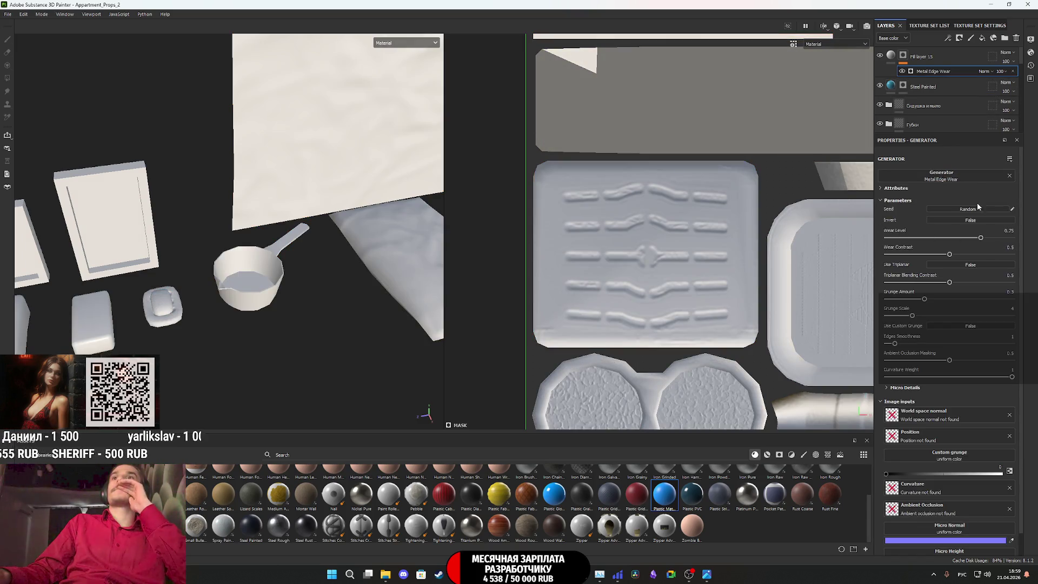
Invert the edge wear and set Wear Level 0.1, grunge amount 0.49, grunge scale 1
drag(980, 238, 932, 239)
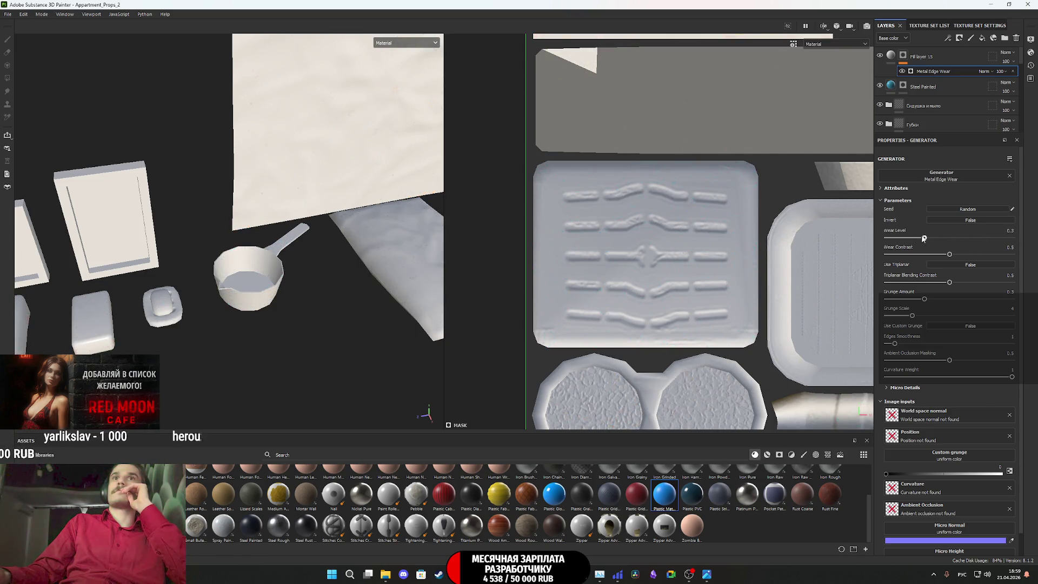
click(976, 220)
drag(957, 239, 900, 240)
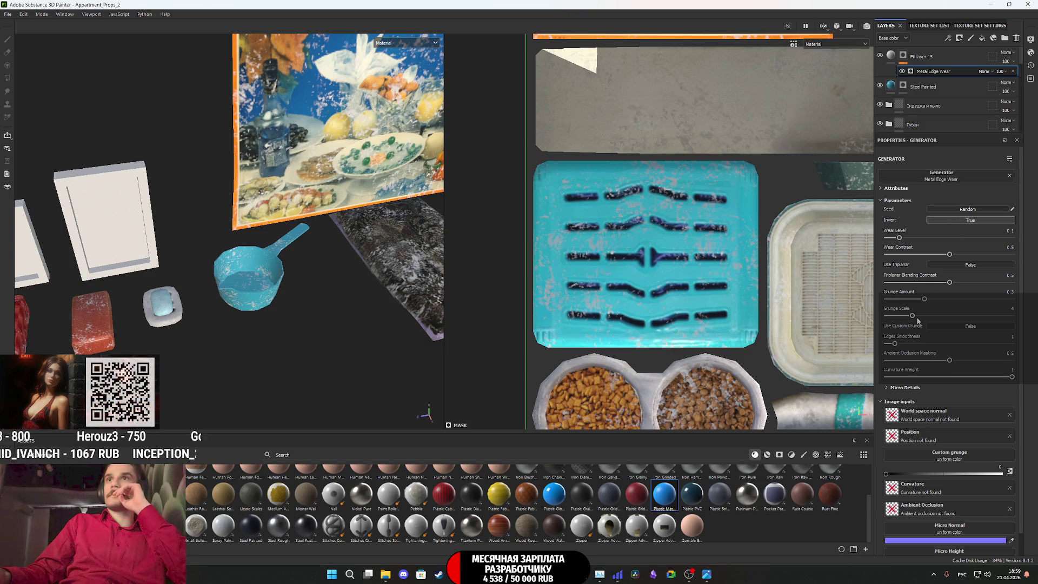
mouse_move(926, 300)
mouse_down()
mouse_move(900, 301)
mouse_move(948, 299)
mouse_move(912, 300)
mouse_up()
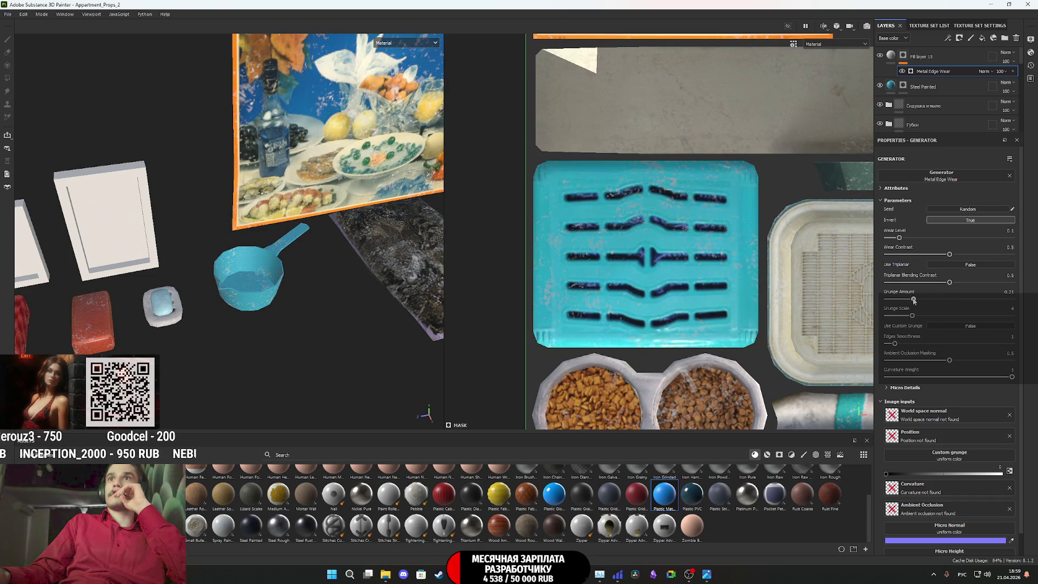
mouse_move(912, 316)
mouse_down()
mouse_move(887, 316)
mouse_move(929, 316)
mouse_up()
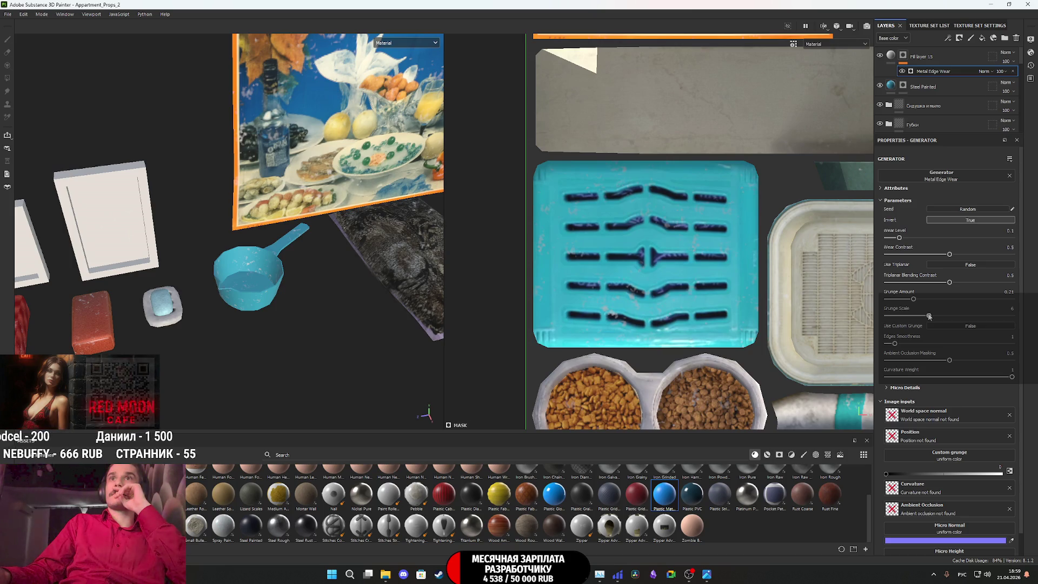
right_click(903, 55)
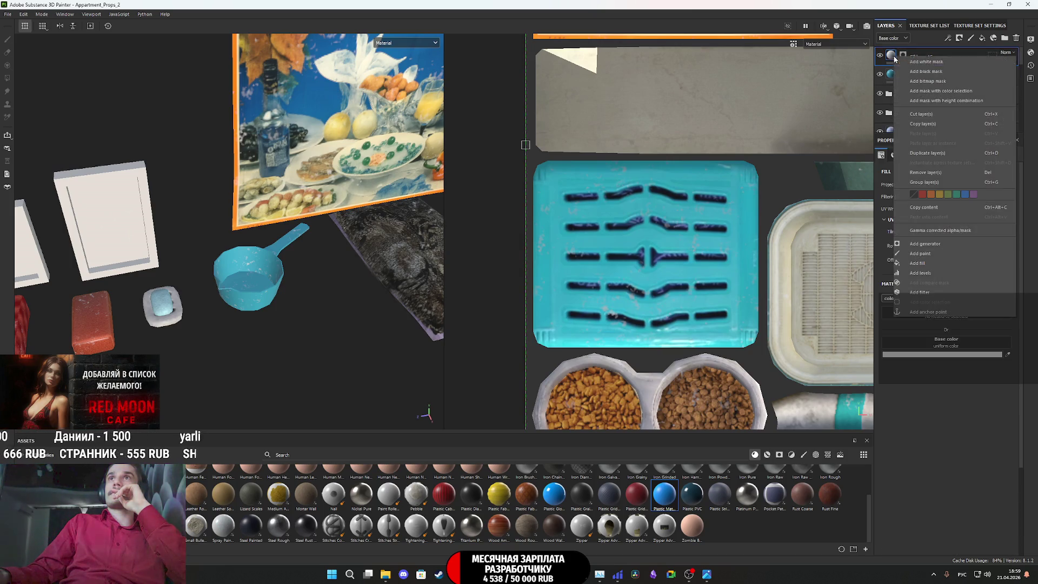
Create Folder 1 and move Fill layer 15 and Steel Painted into it
click(921, 71)
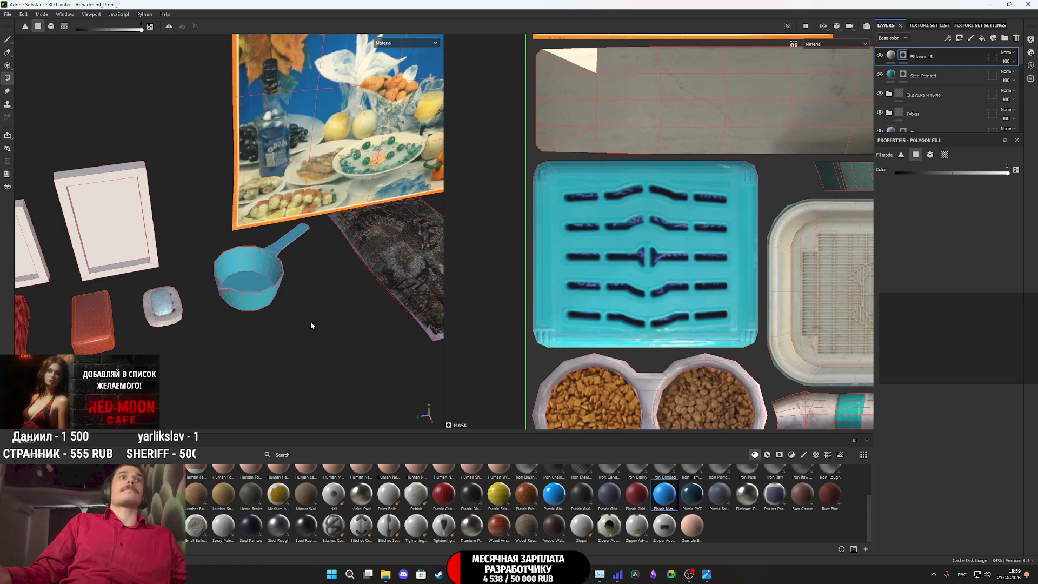
click(915, 60)
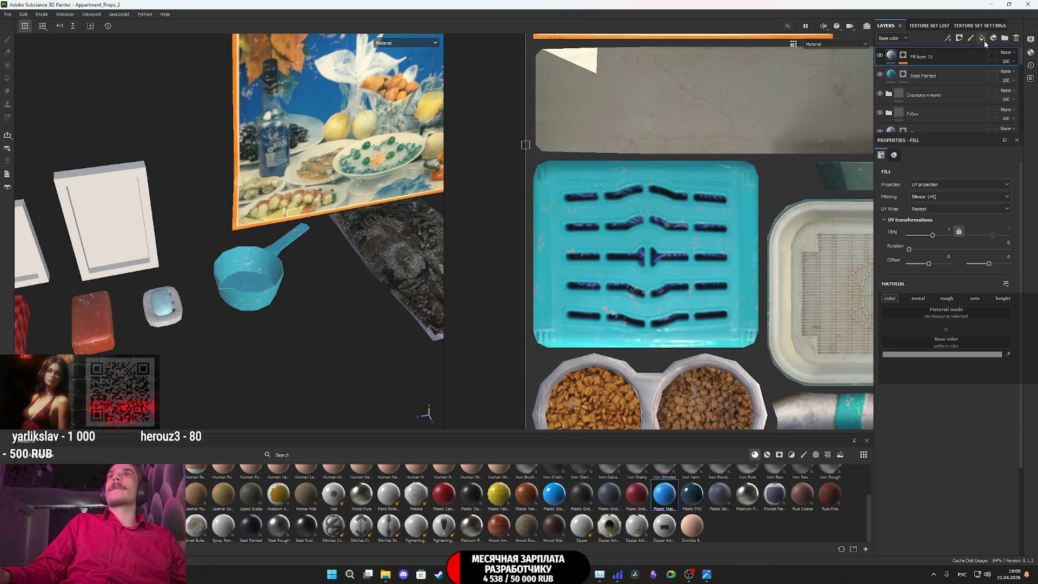
click(1004, 38)
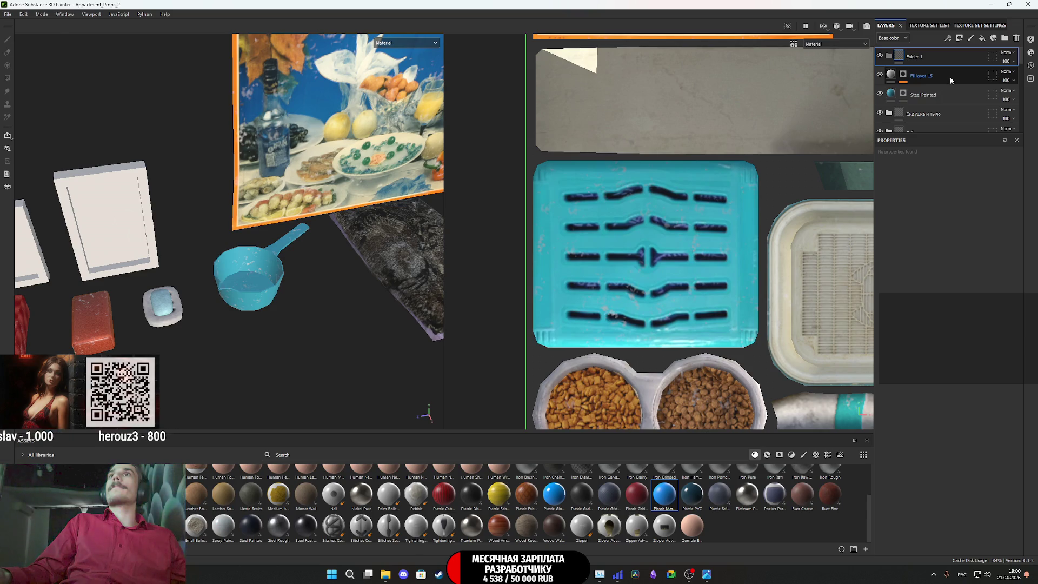
click(952, 94)
mouse_move(951, 79)
mouse_down()
mouse_move(947, 62)
mouse_move(891, 58)
mouse_up()
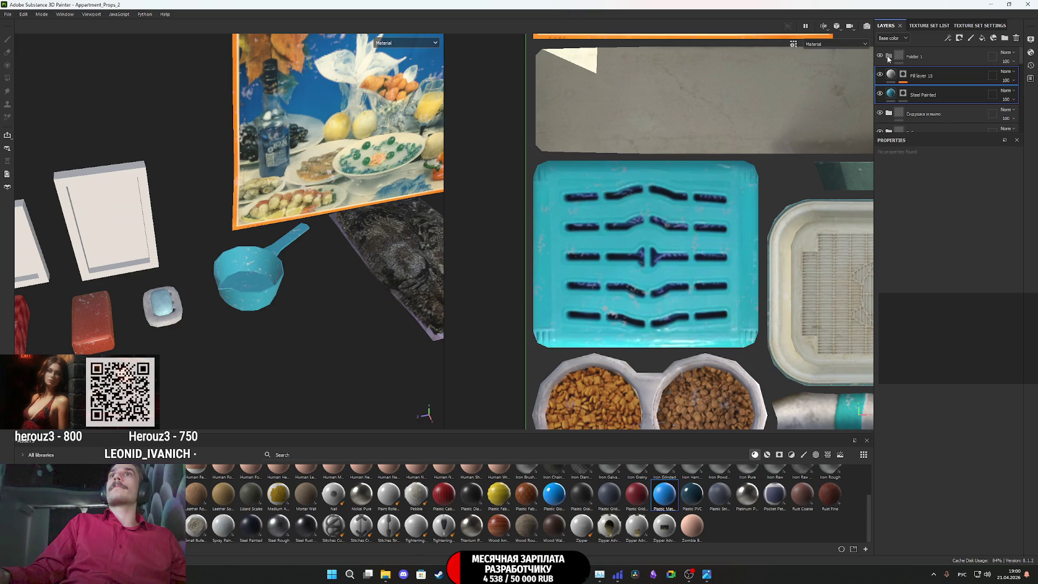
mouse_move(955, 78)
mouse_down()
mouse_move(947, 56)
mouse_move(900, 56)
mouse_up()
Give Folder 1 a white mask and polygon-fill the ladle in it
right_click(909, 61)
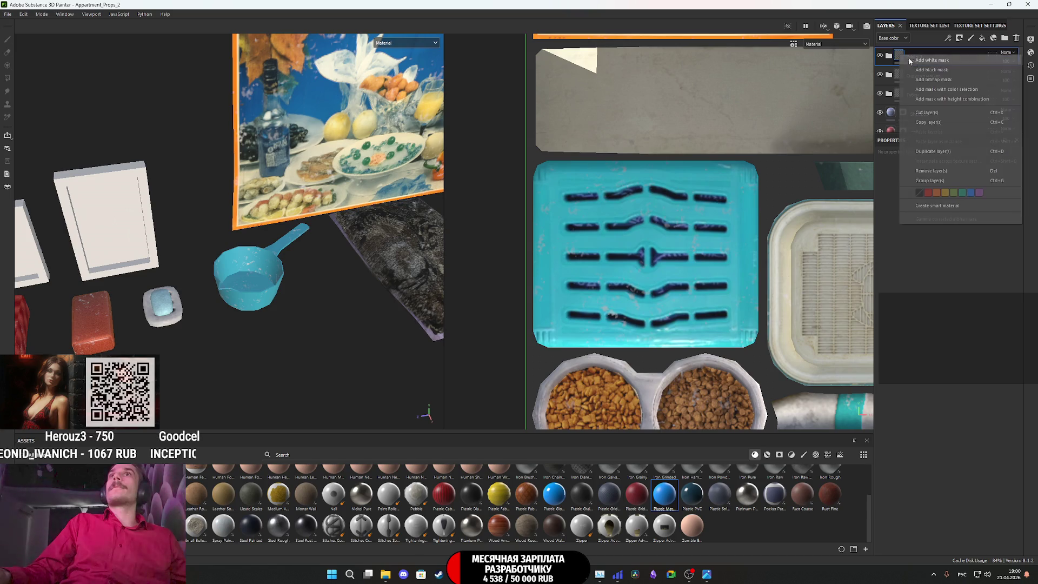
click(909, 60)
scroll(254, 281, up, 3)
mouse_move(353, 370)
mouse_down()
mouse_move(226, 226)
mouse_move(171, 197)
mouse_up()
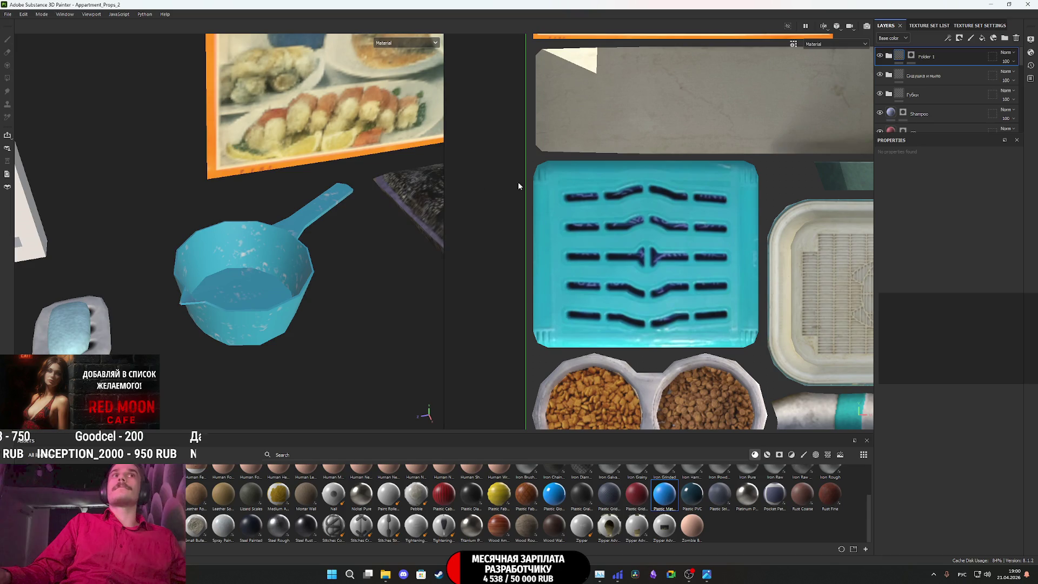
Orbit and zoom around the worn turquoise ladle, then expand Folder 1 to show its two layers
scroll(244, 227, down, 3)
mouse_move(227, 227)
alt+mouse_down()
mouse_move(127, 225)
mouse_move(246, 292)
mouse_move(246, 241)
mouse_move(265, 231)
mouse_move(343, 225)
mouse_move(510, 257)
mouse_move(199, 273)
mouse_move(340, 290)
mouse_move(282, 281)
mouse_move(243, 315)
mouse_move(132, 321)
mouse_move(238, 326)
mouse_move(273, 302)
alt+mouse_up()
scroll(246, 291, up, 3)
scroll(232, 278, up, 4)
mouse_move(213, 322)
alt+mouse_down()
mouse_move(421, 301)
mouse_move(401, 355)
mouse_move(482, 273)
mouse_move(326, 380)
mouse_move(234, 349)
alt+mouse_up()
alt+middle_drag(235, 348, 324, 312)
mouse_move(323, 312)
alt+mouse_down()
mouse_move(301, 324)
mouse_move(464, 212)
mouse_move(488, 238)
mouse_move(389, 323)
mouse_move(193, 276)
mouse_move(273, 283)
alt+mouse_up()
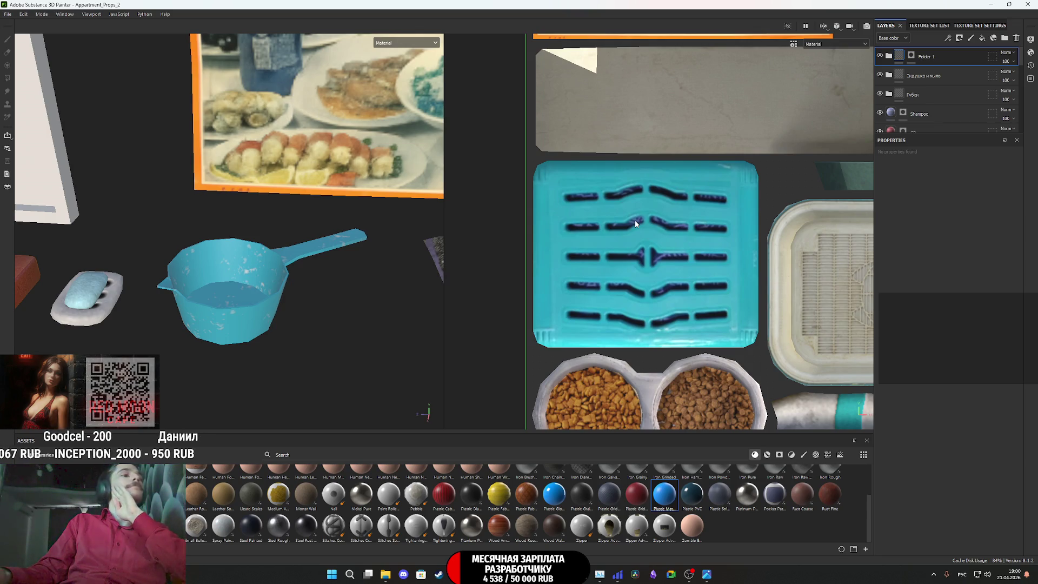
click(888, 55)
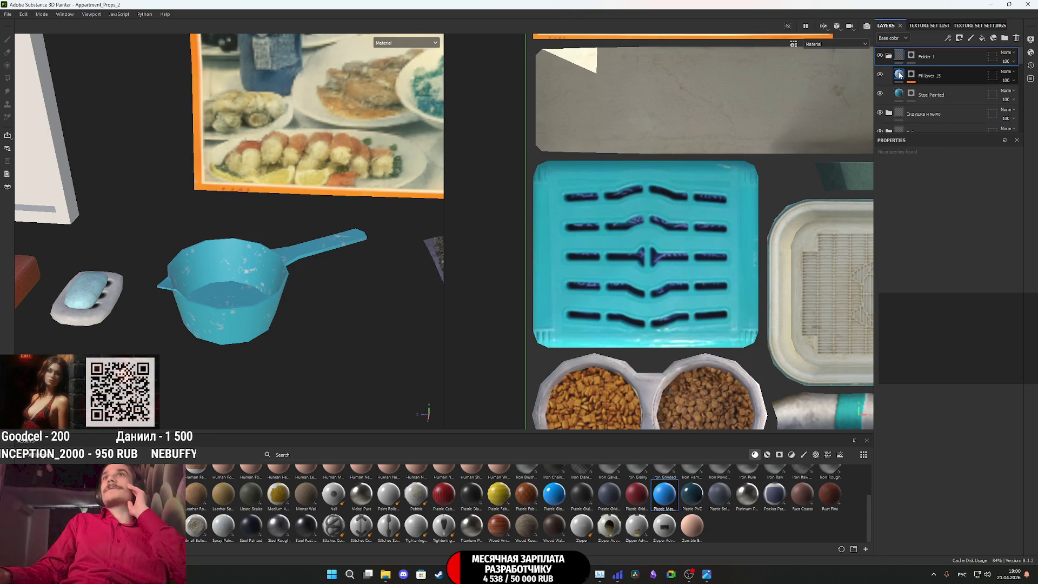
Raise the Metal Edge Wear level to 0.16 and give the ladle's wear a new random seed
click(912, 77)
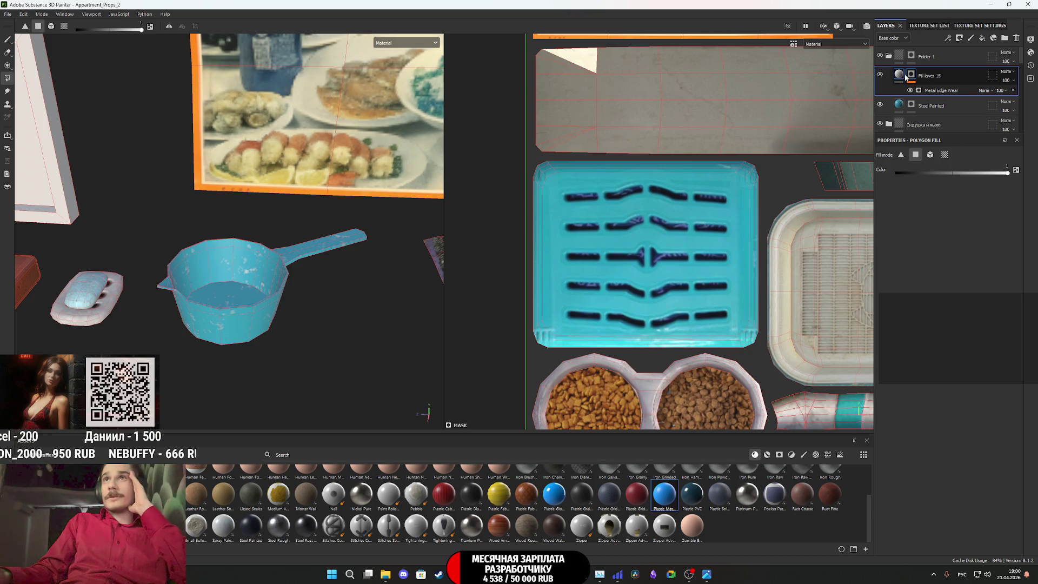
click(941, 90)
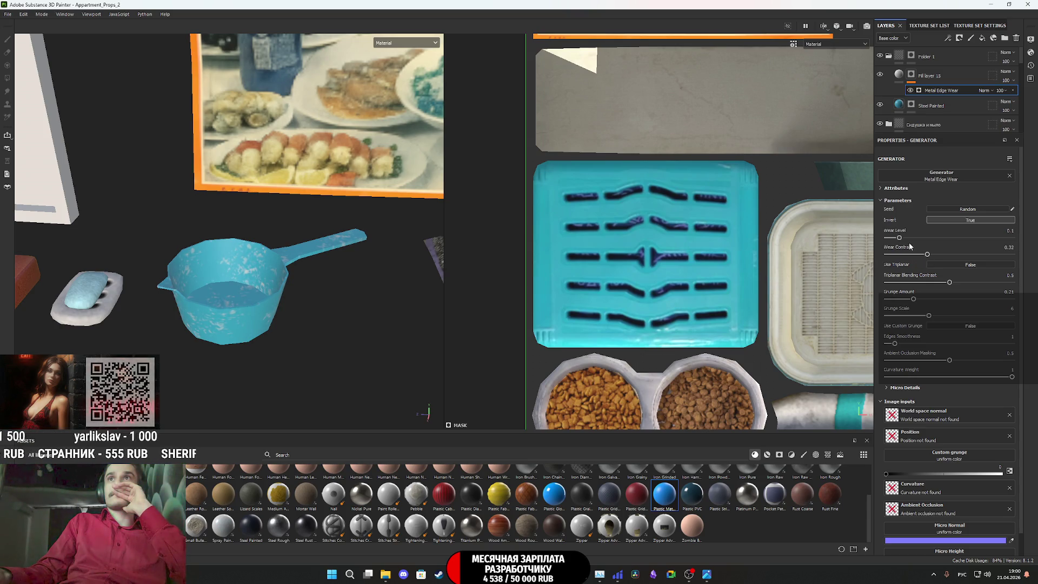
drag(899, 238, 905, 238)
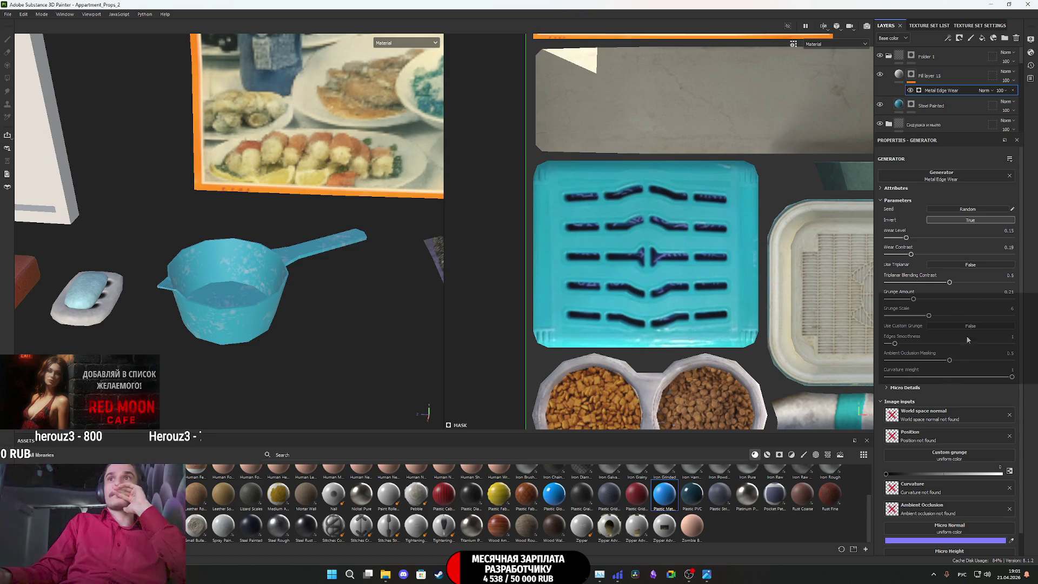
click(968, 210)
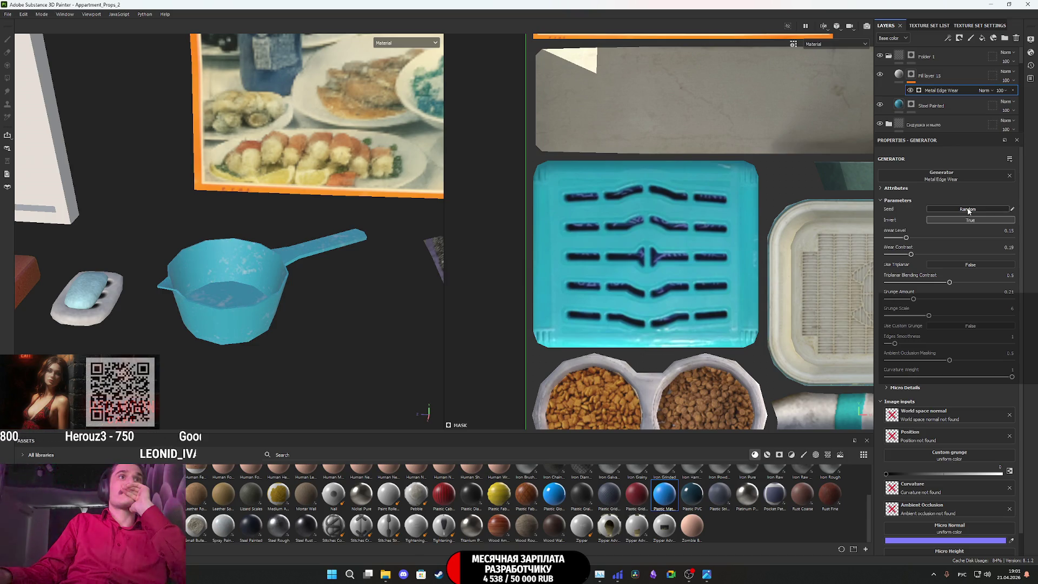
mouse_move(234, 282)
alt+mouse_down()
mouse_move(159, 280)
mouse_move(239, 287)
alt+mouse_up()
scroll(239, 287, down, 8)
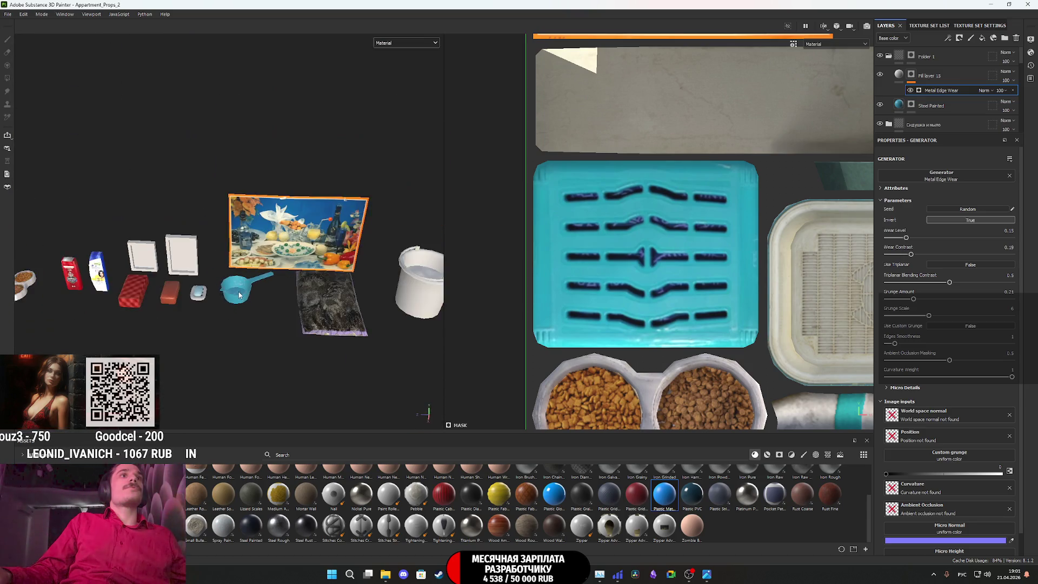
Rename the ladle's folder from Folder 1 to Ковшик
click(924, 57)
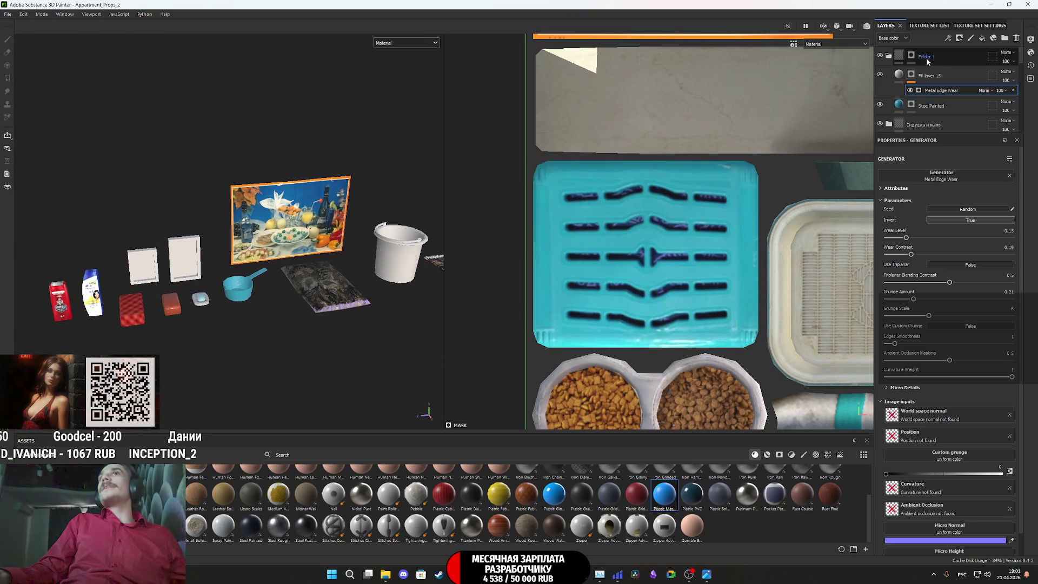
double_click(924, 58)
double_click(930, 57)
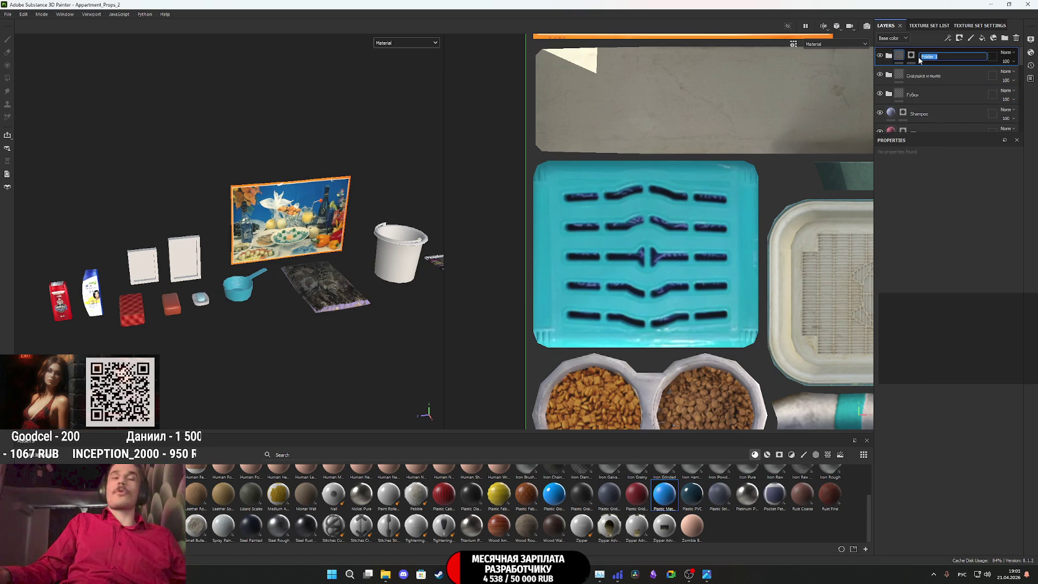
text(Ковшик)
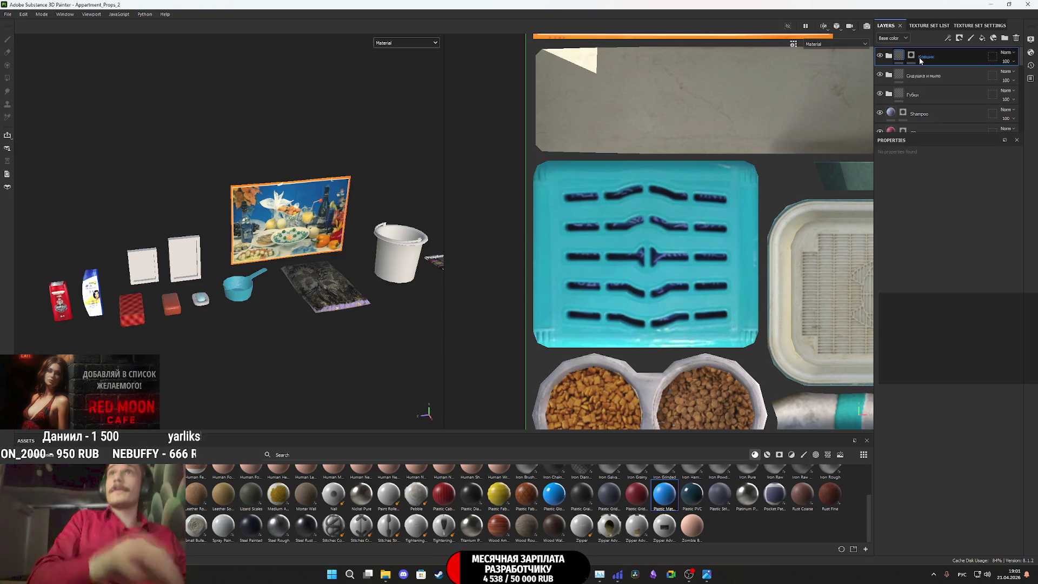
key(Return)
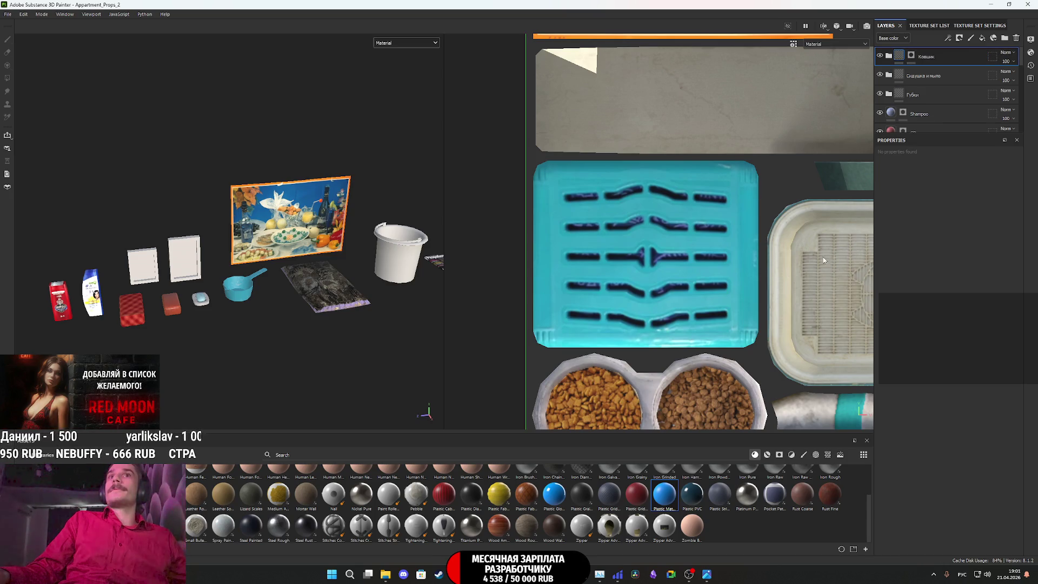
Zoom out the 2D UV view to show more texture islands
scroll(824, 261, down, 3)
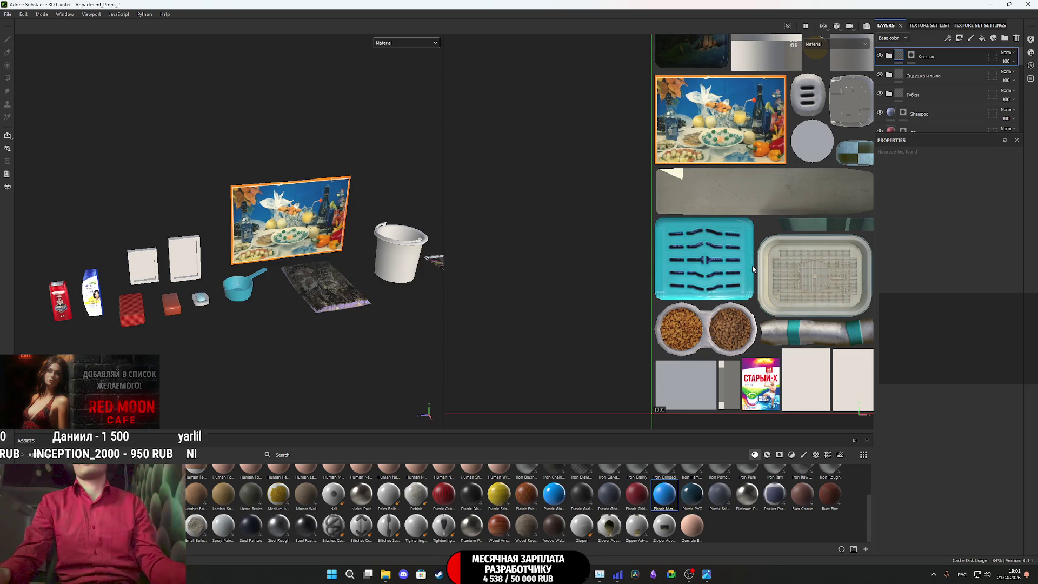
scroll(768, 293, down, 1)
mouse_move(769, 292)
middle_down()
mouse_move(643, 307)
mouse_move(683, 317)
middle_up()
scroll(643, 307, down, 1)
scroll(677, 319, up, 1)
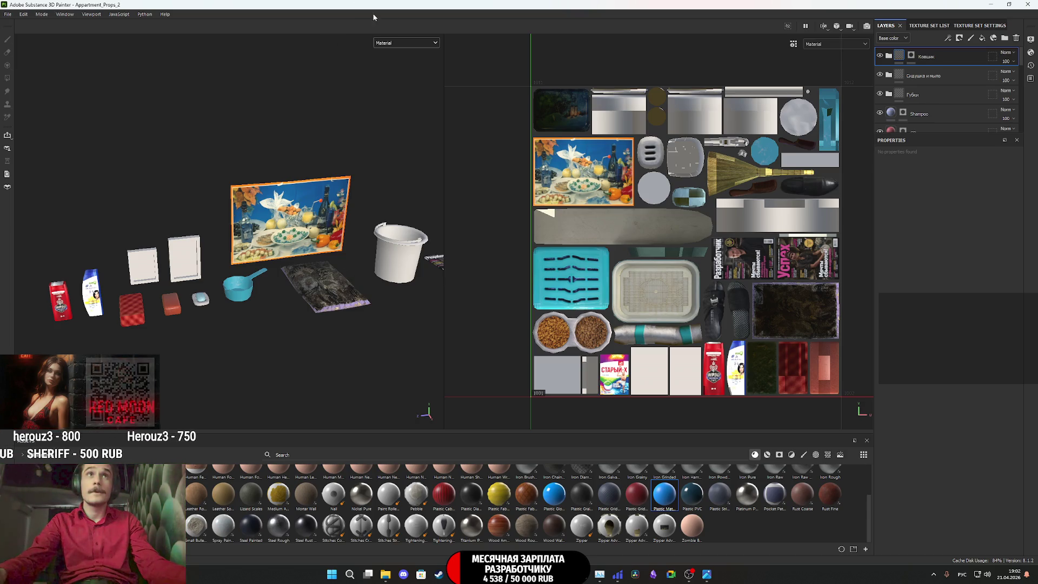
click(397, 40)
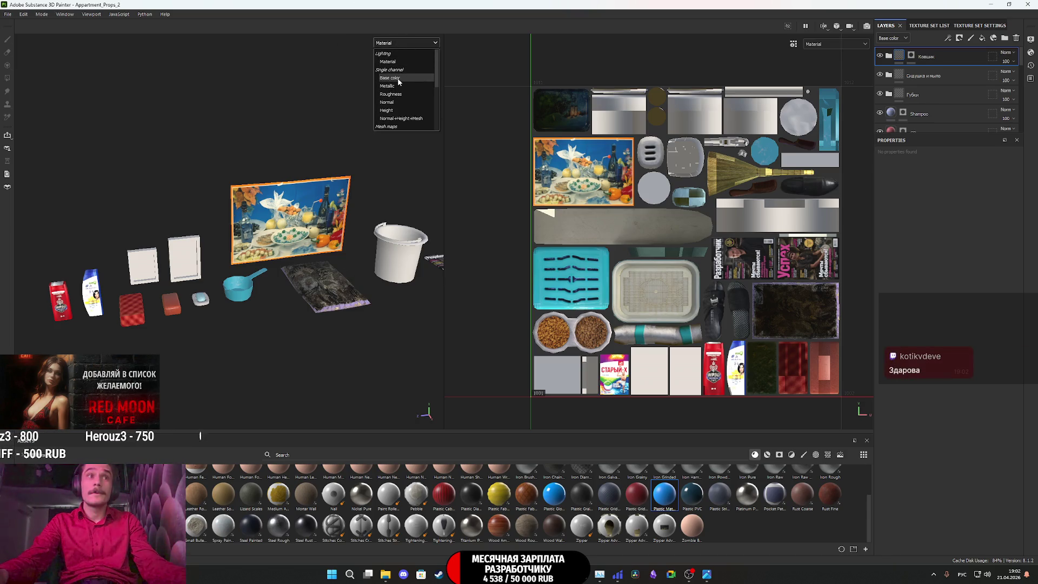
Switch the viewport display to Base color and zoom in on the Успех magazine cover
click(397, 77)
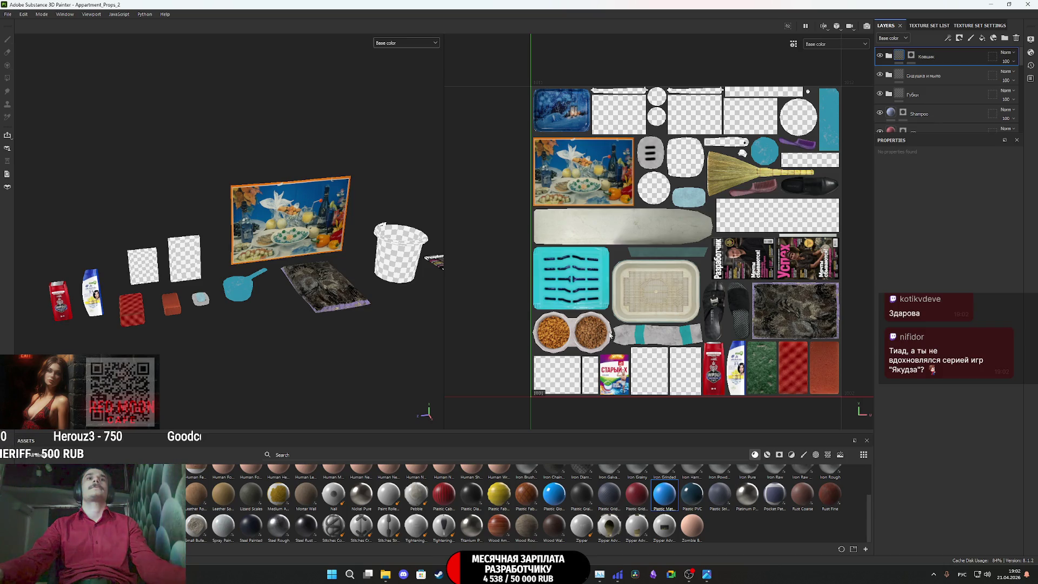
mouse_move(307, 292)
middle_down()
mouse_move(76, 324)
mouse_move(400, 324)
mouse_move(60, 324)
mouse_move(224, 325)
mouse_move(306, 311)
mouse_move(234, 337)
middle_up()
scroll(224, 326, up, 3)
mouse_move(234, 338)
alt+mouse_down()
mouse_move(192, 322)
mouse_move(286, 309)
alt+mouse_up()
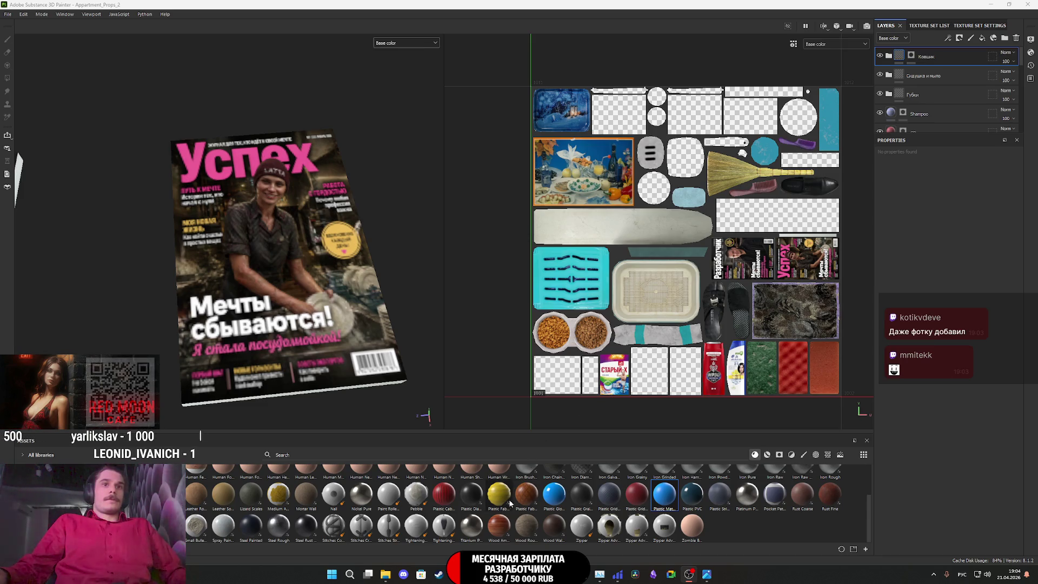
key(alt+Tab)
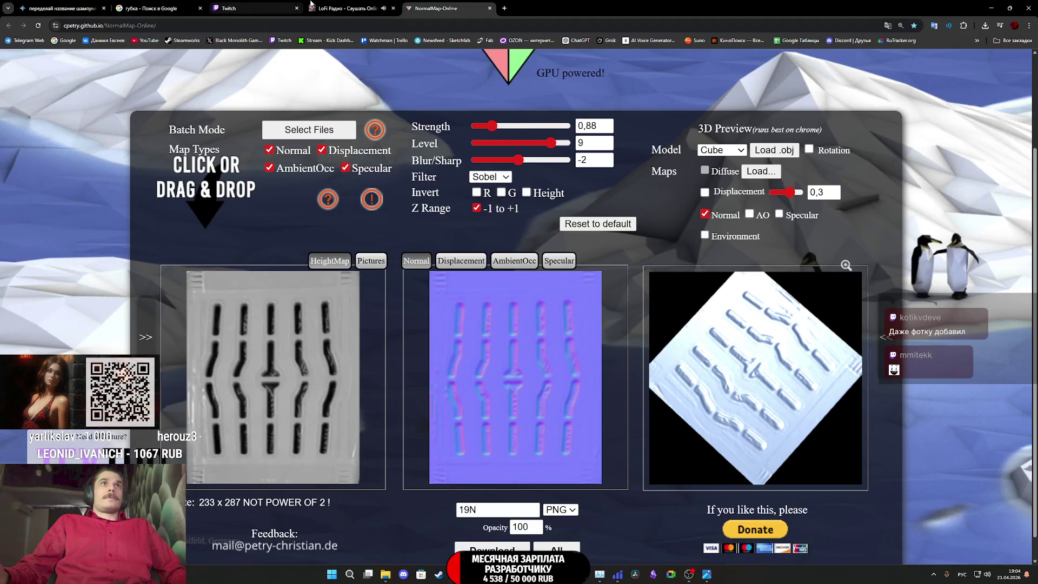
Switch to the Twitch stream manager tab in Chrome
click(265, 5)
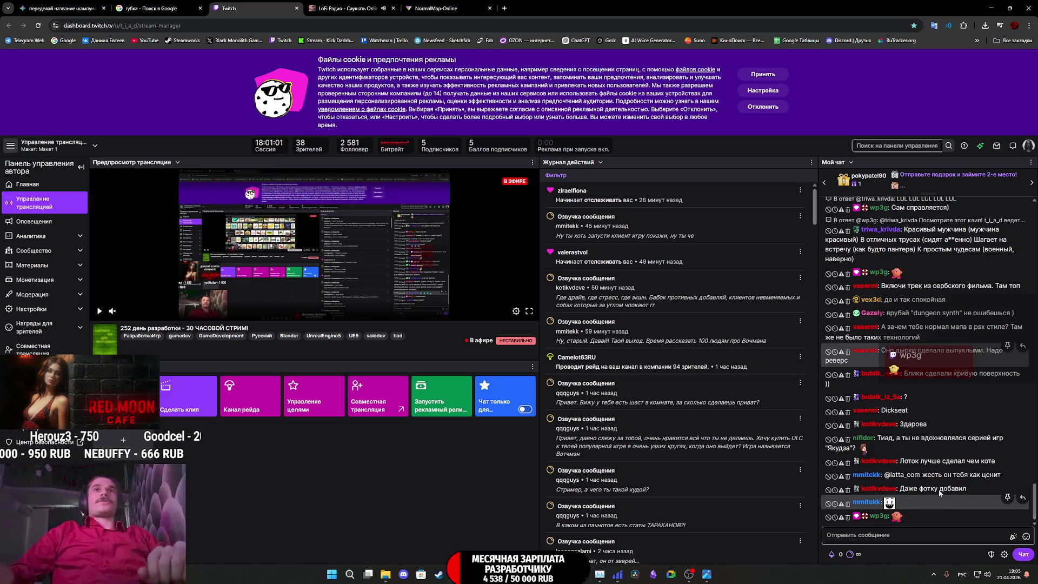
Expand the Материалы sidebar section and open Видеостудия in a new tab
click(44, 271)
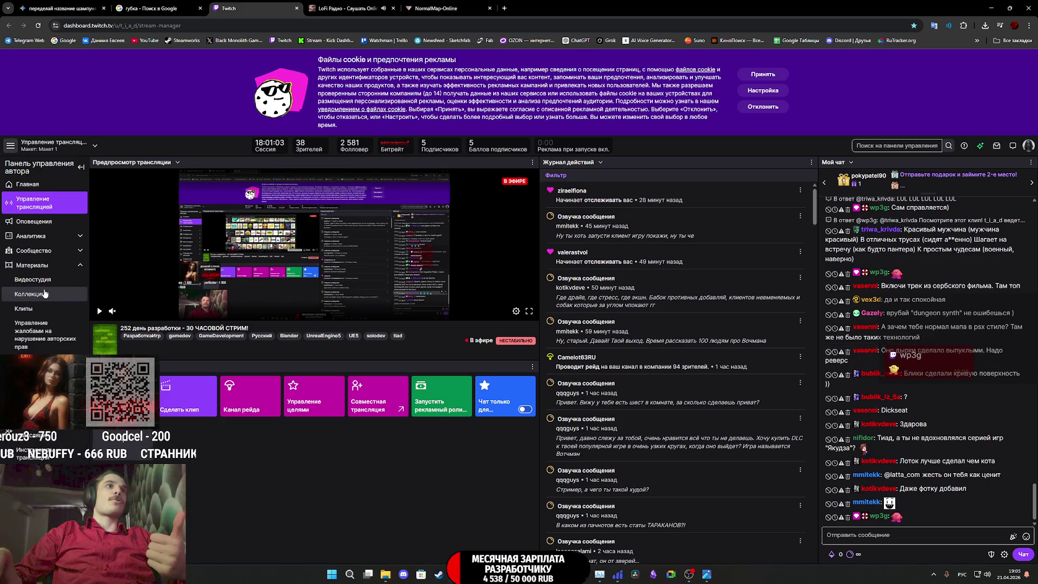
middle_click(40, 279)
View the Видеостудия broadcast list, then switch to the LoFi Радио player tab
click(347, 3)
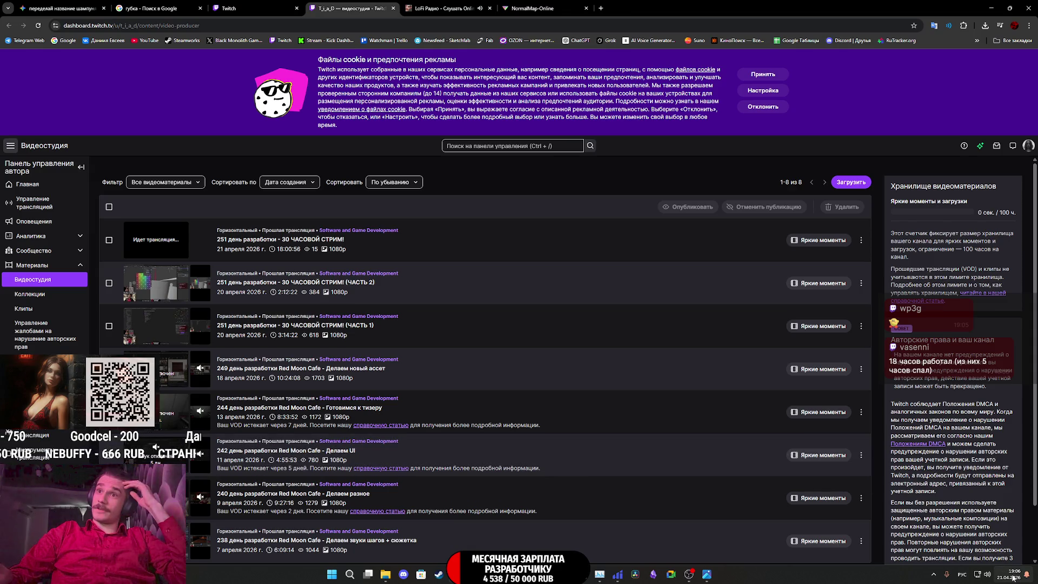
mouse_move(1014, 577)
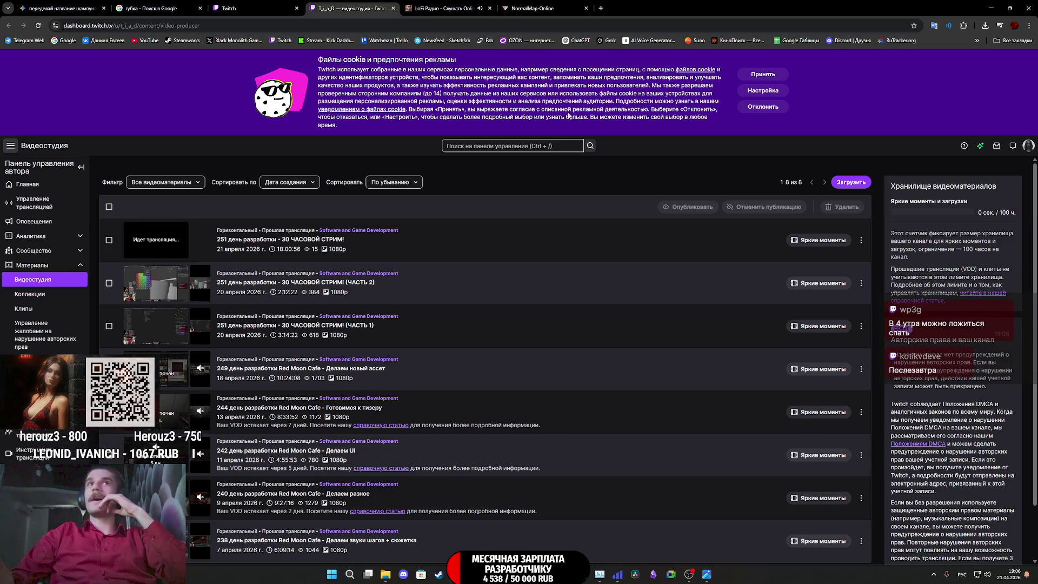
click(441, 8)
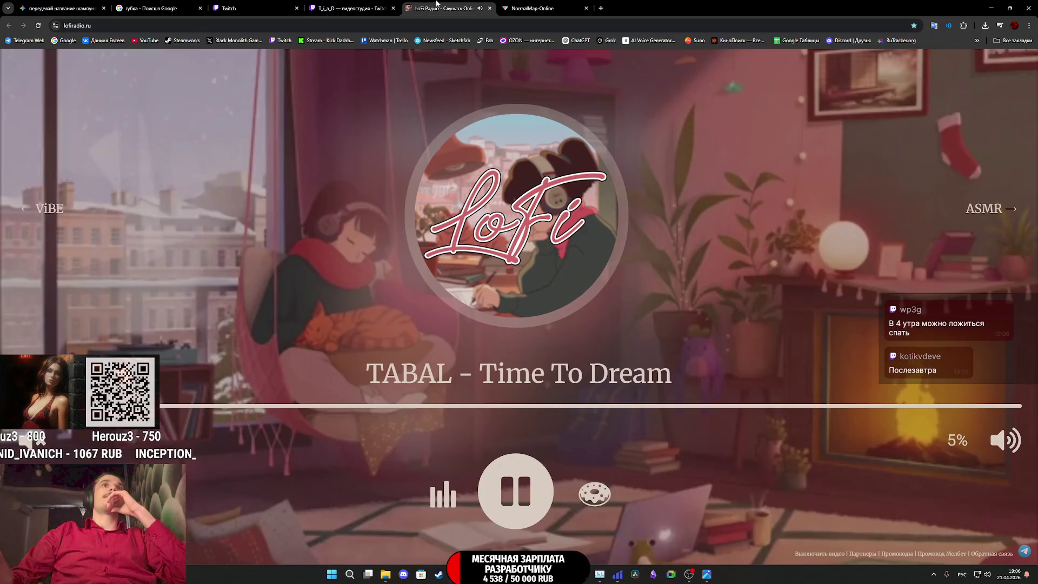
Return to the Twitch stream manager tab, then switch to another open program
click(254, 9)
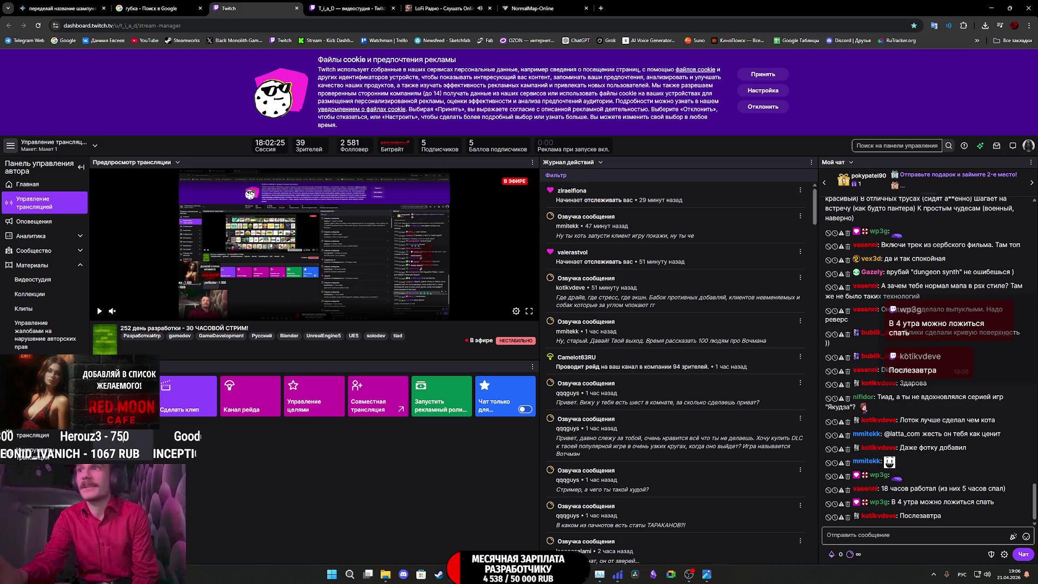
click(123, 439)
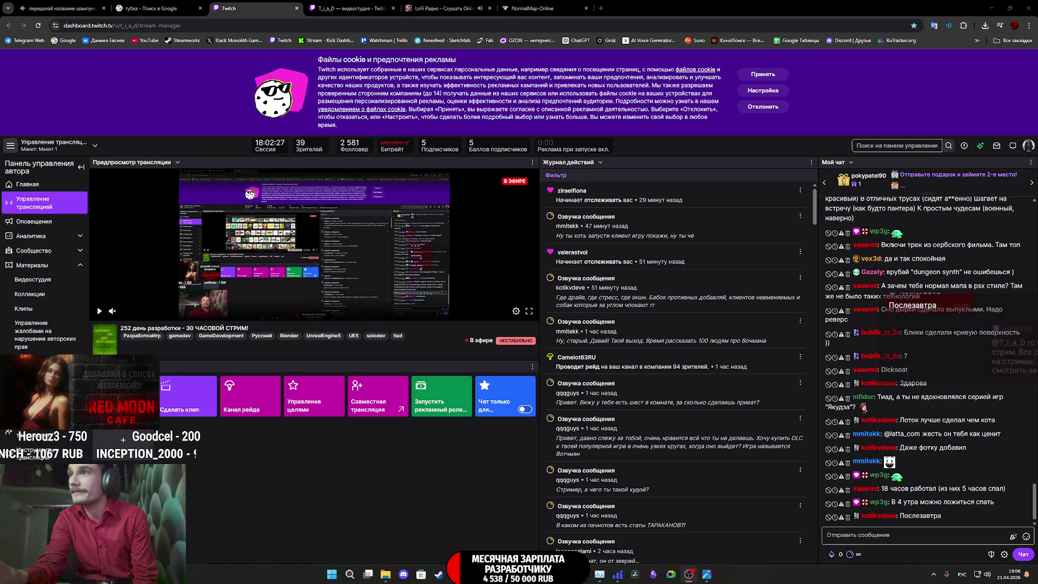
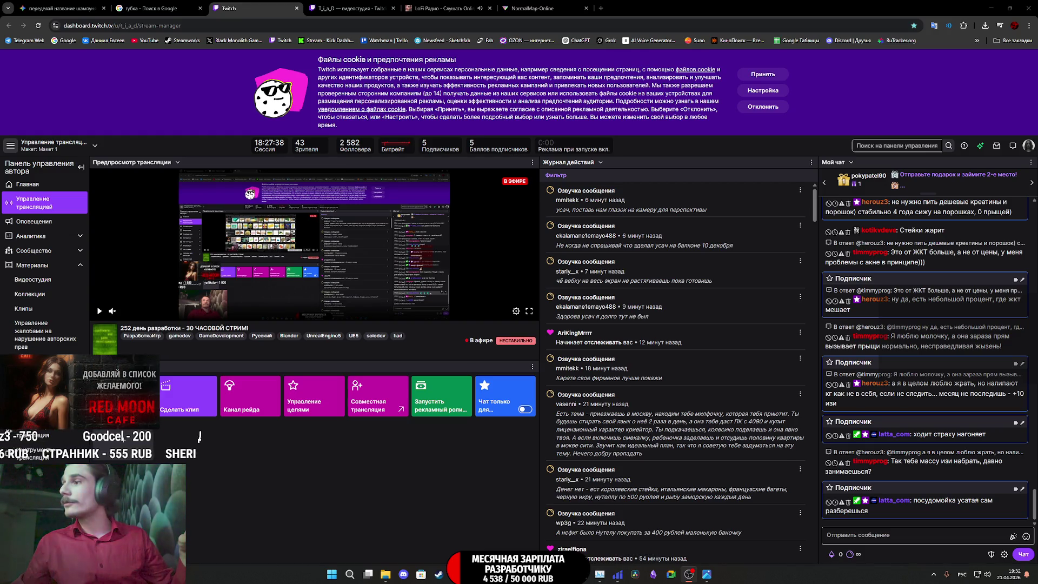
Switch from the Twitch dashboard to the Appartment_Props_2 magazine project in Substance 3D Painter
key(alt+Tab)
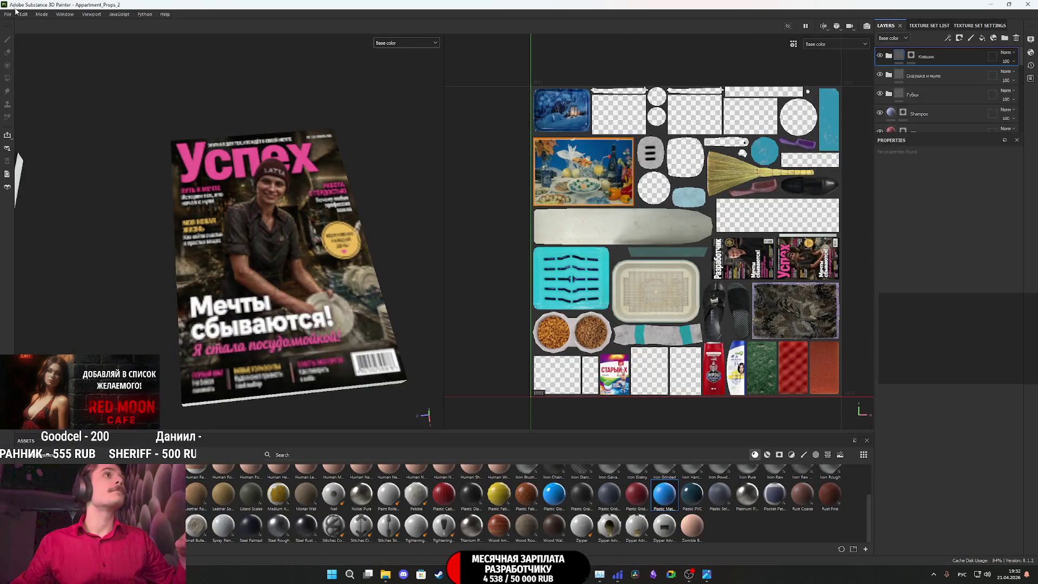
Glance at the File menu, switch to Chrome, and open Telegram Web in a new tab
click(11, 15)
key(Escape)
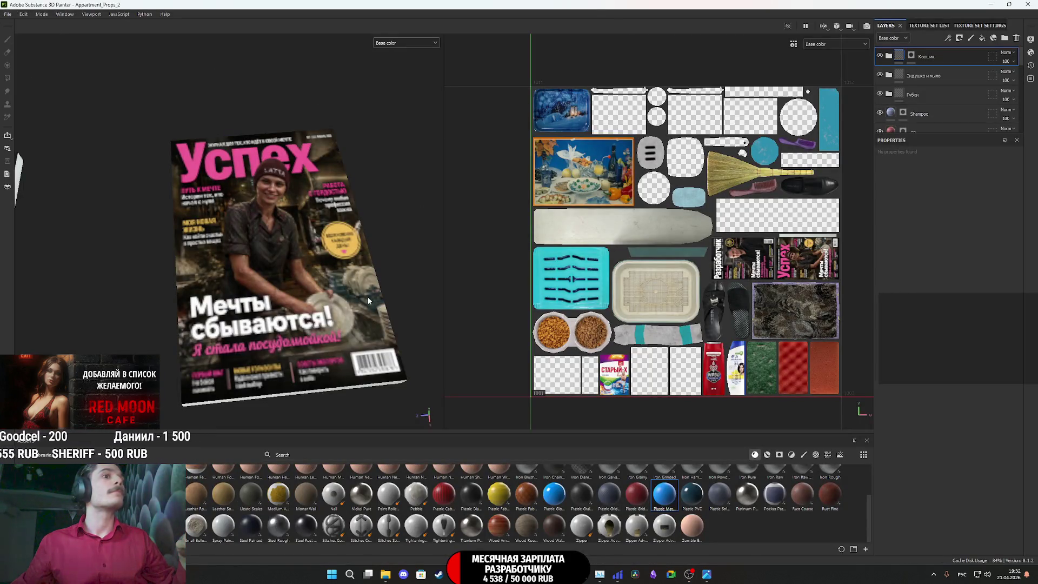
key(alt+Tab)
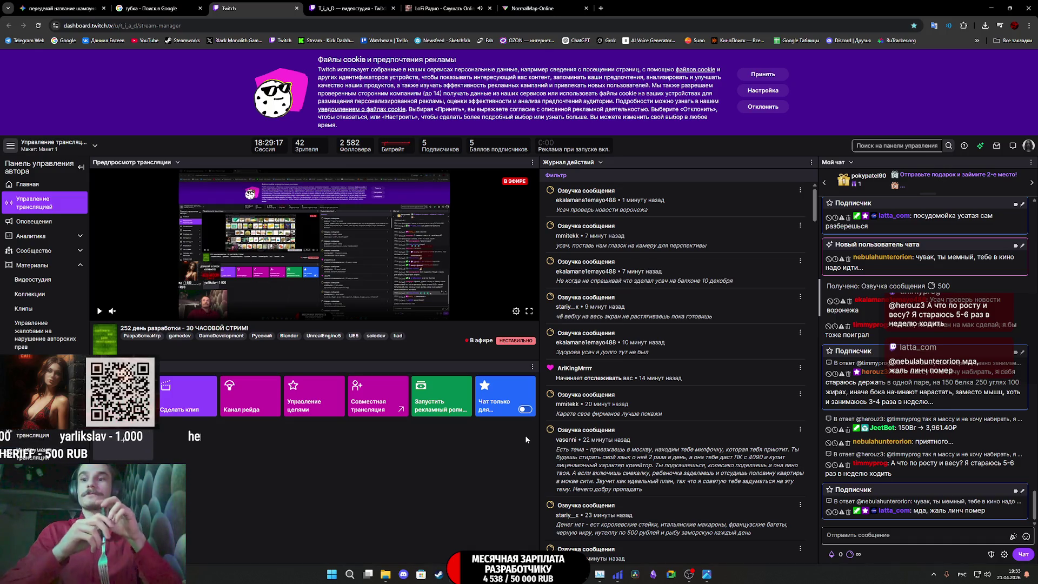
middle_click(25, 40)
click(665, 3)
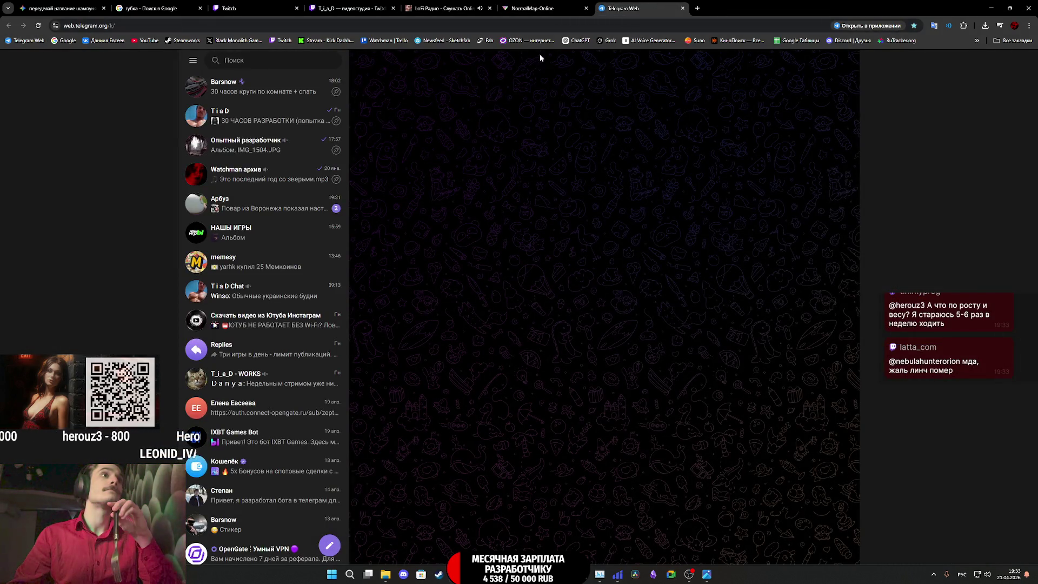
Open the unread news chat, heart the surgeon video, and watch it enlarged
click(313, 204)
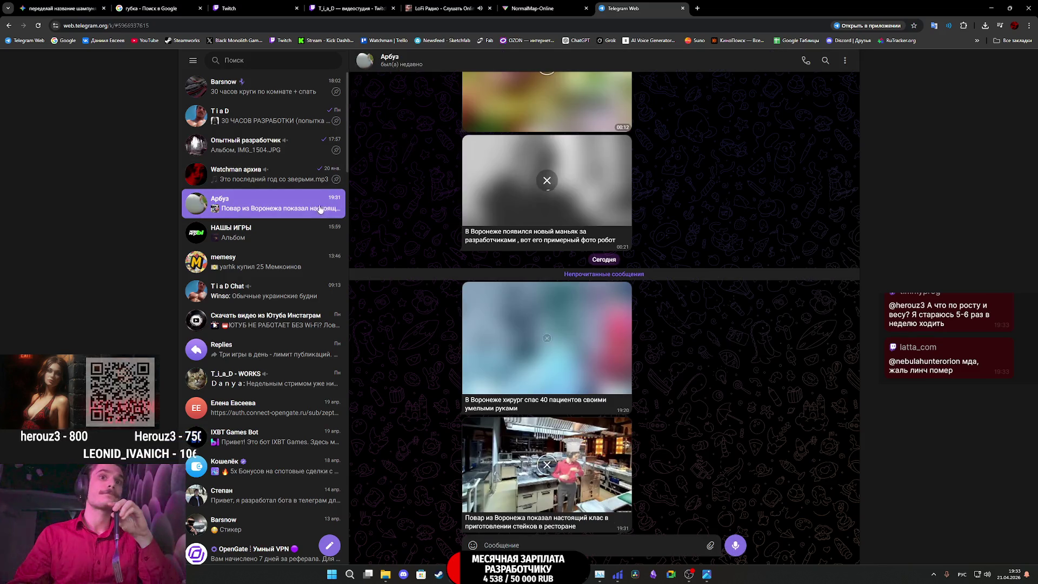
double_click(544, 343)
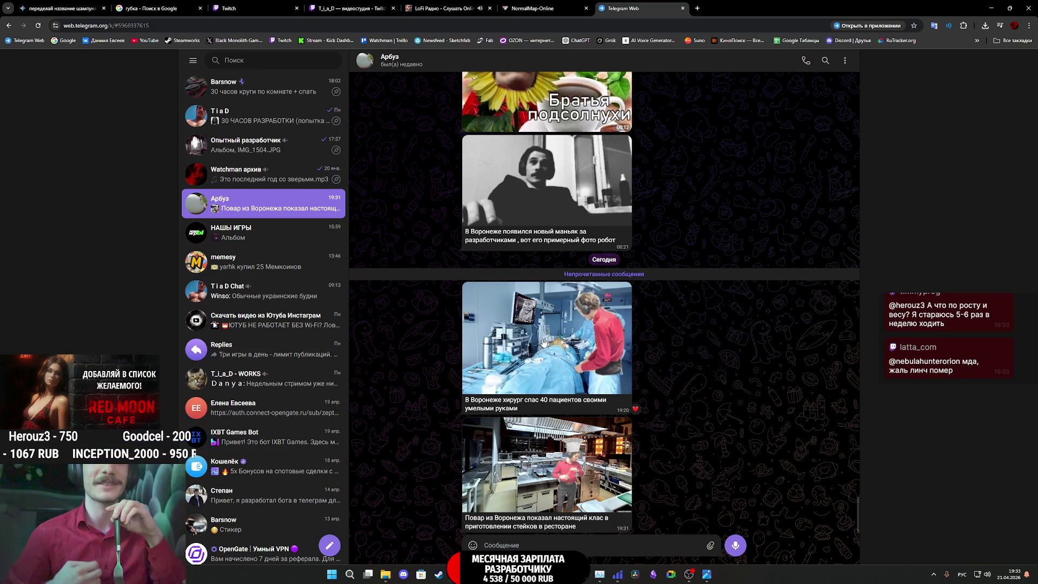
click(542, 355)
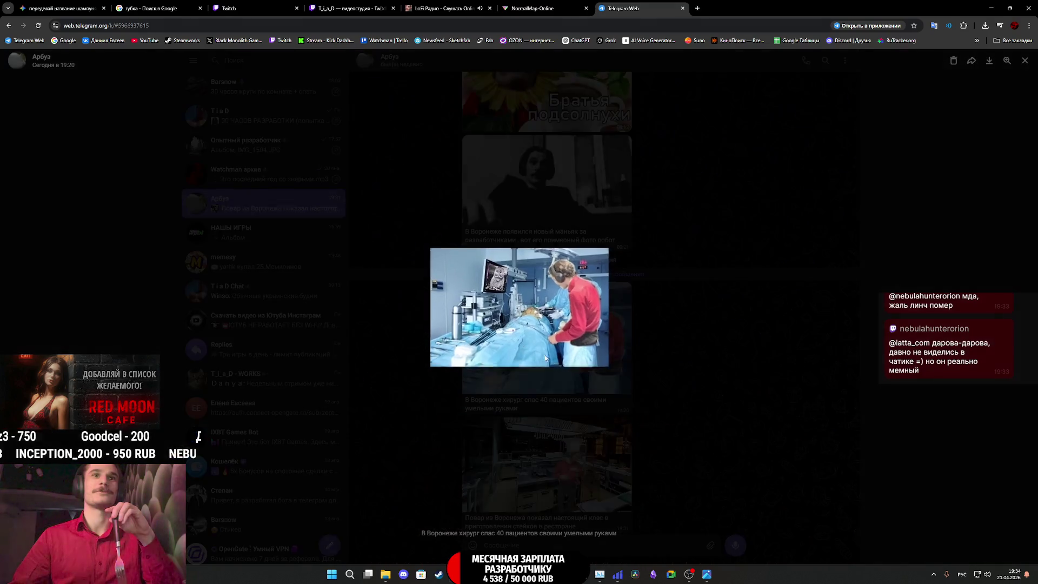
click(676, 371)
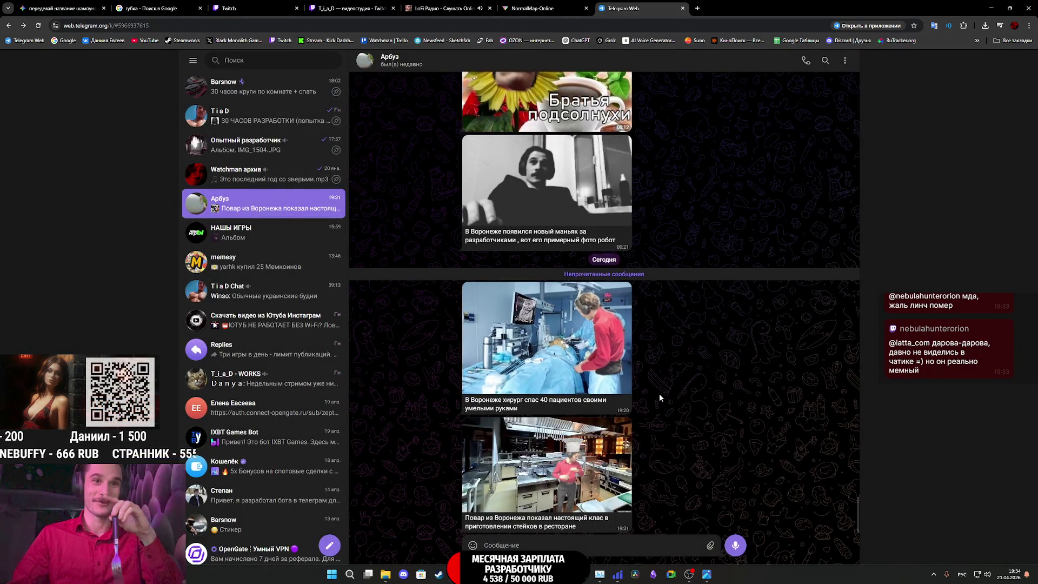
Watch the chef steak video full-screen, then return to the Twitch stream dashboard
click(597, 472)
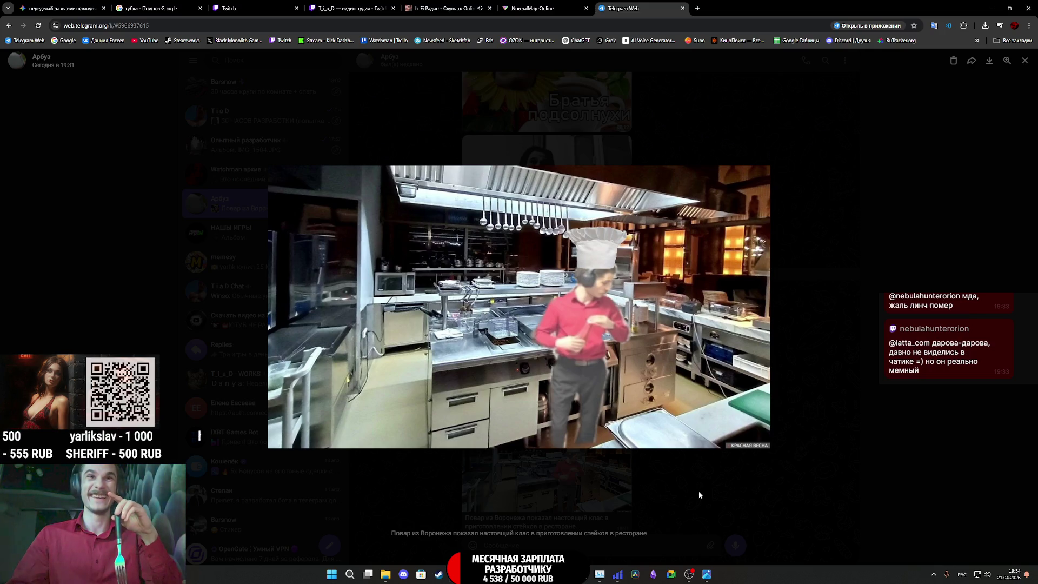
click(715, 497)
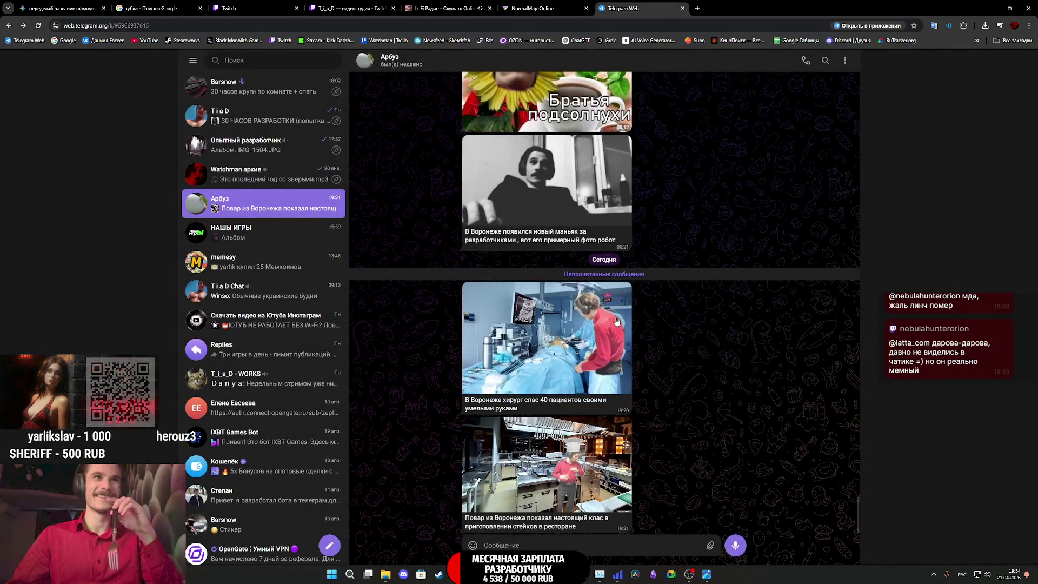
click(246, 8)
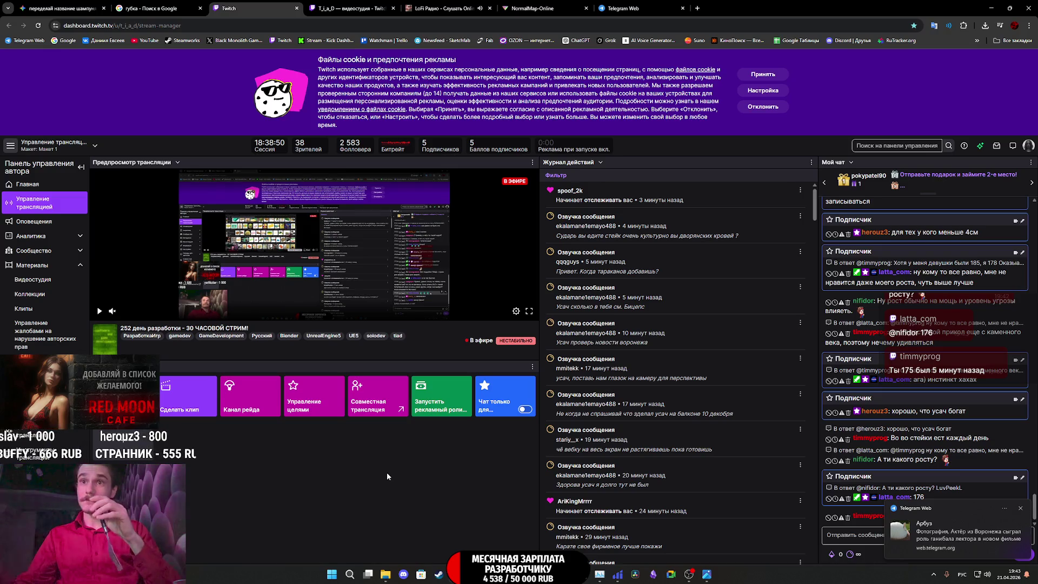
Watch the newest video post in the chat, then return to the stream manager
click(613, 6)
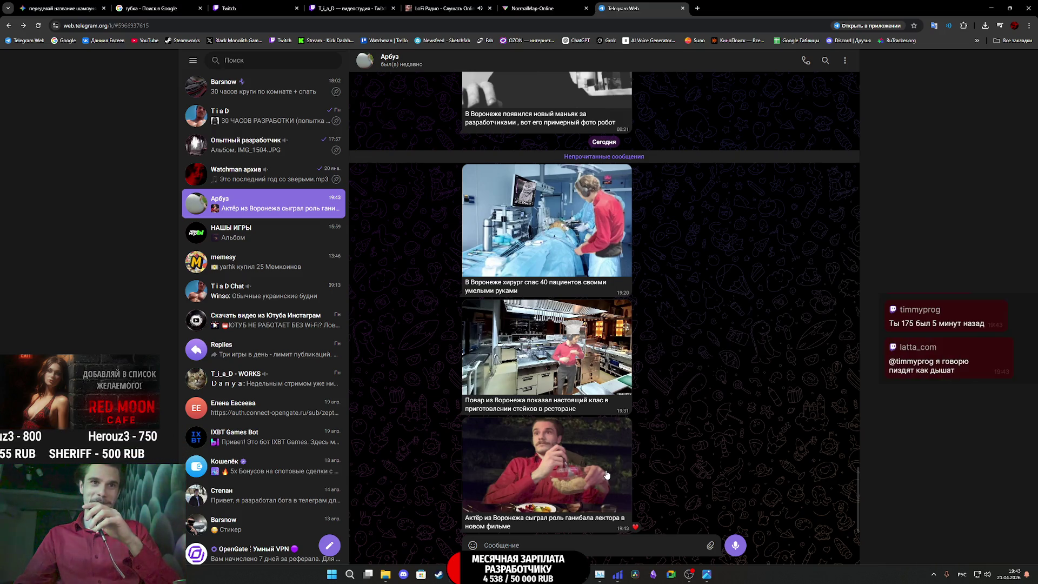
click(610, 472)
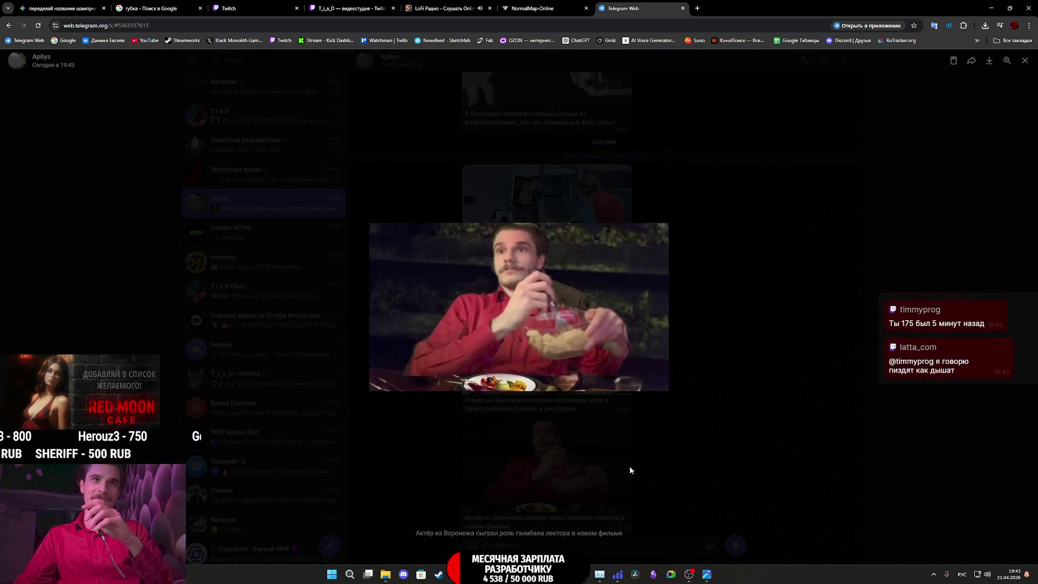
click(735, 468)
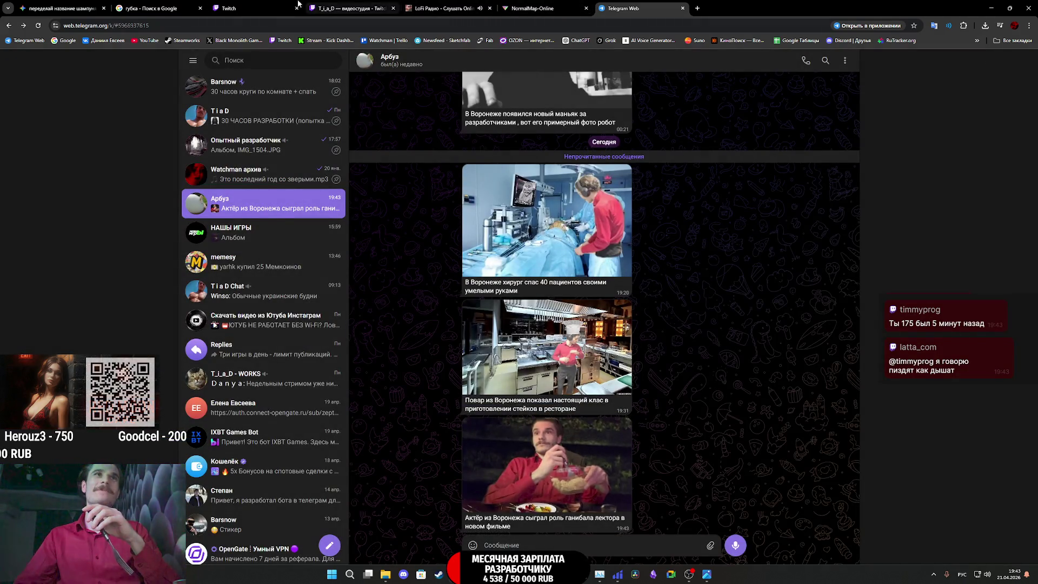
click(270, 8)
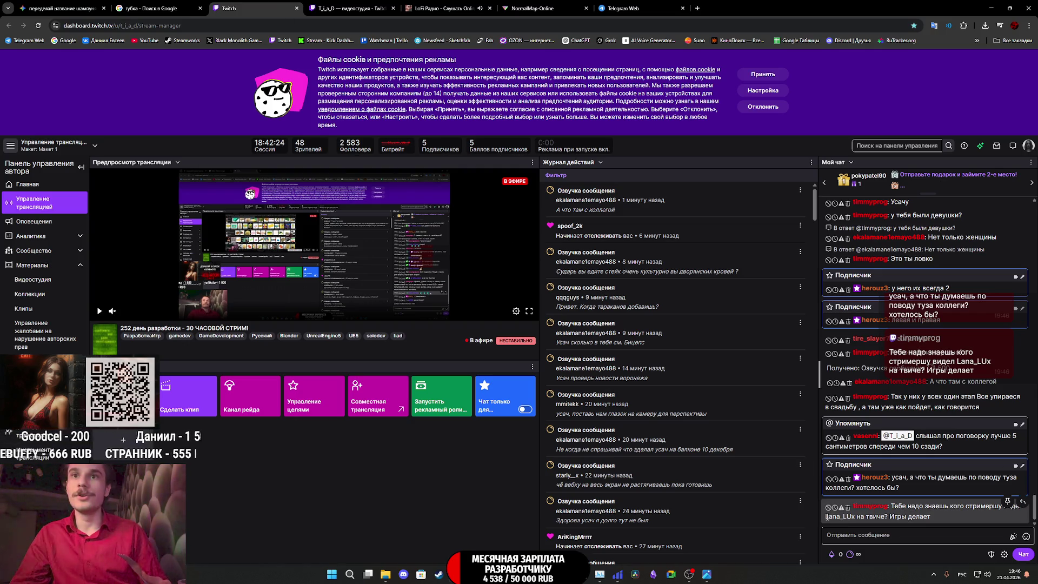
Copy the streamer's name from the last chat message and open the Software and Game Development category
drag(826, 516, 852, 517)
right_click(849, 514)
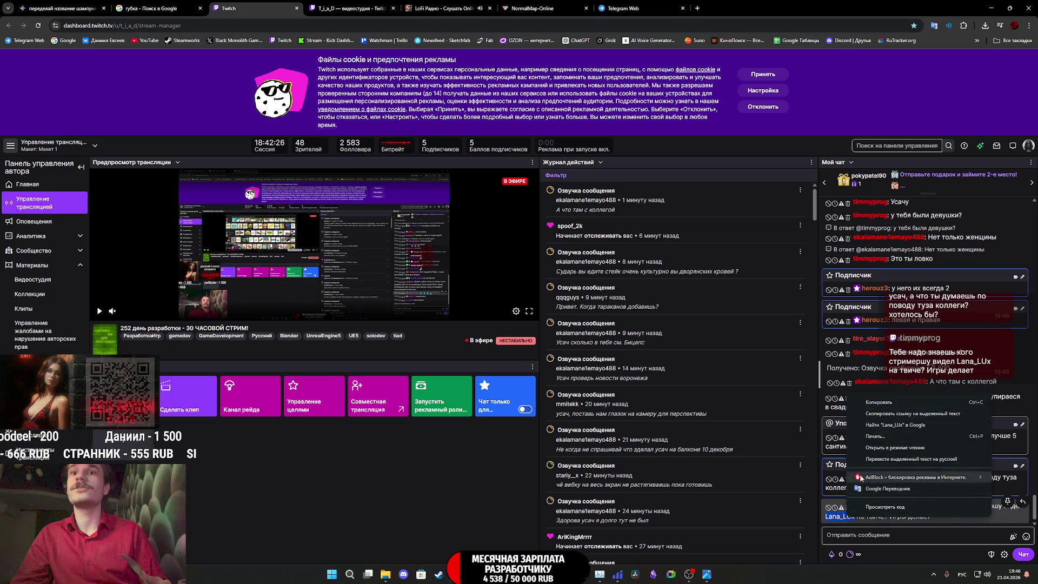
click(878, 401)
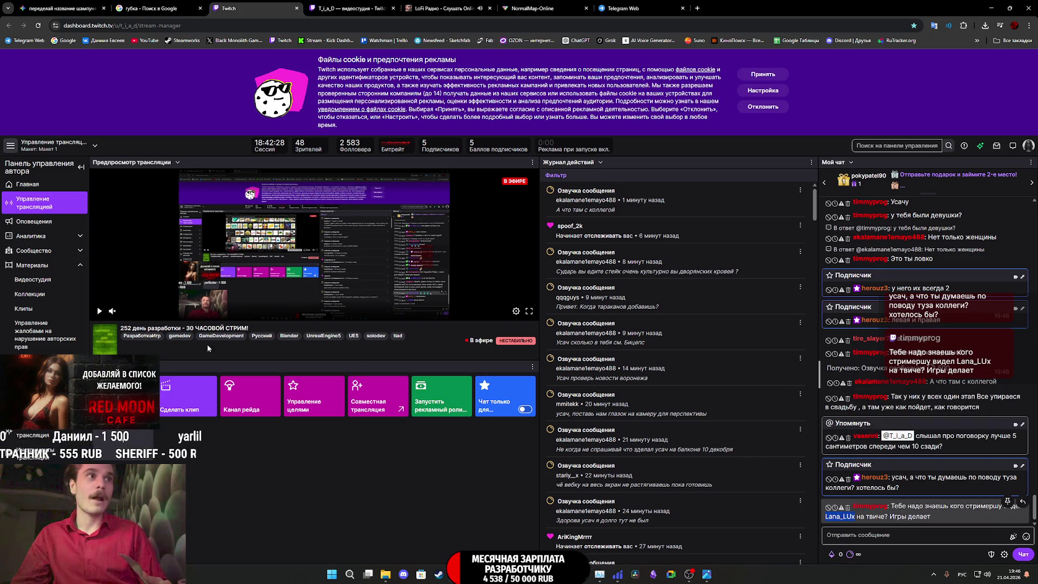
click(114, 343)
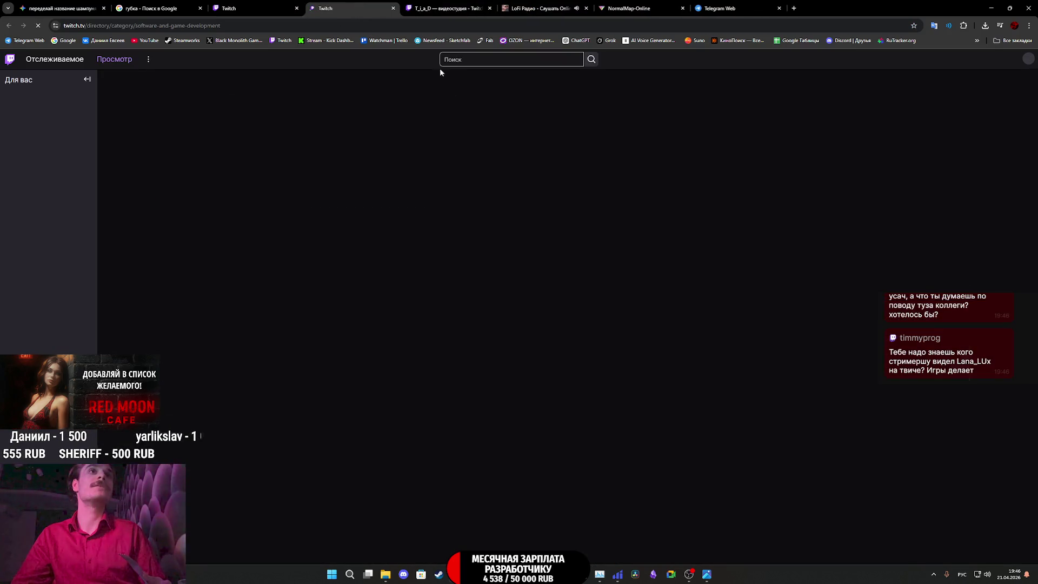
Paste the copied name into Twitch search and open the Lana_Lux live channel
click(448, 60)
right_click(468, 60)
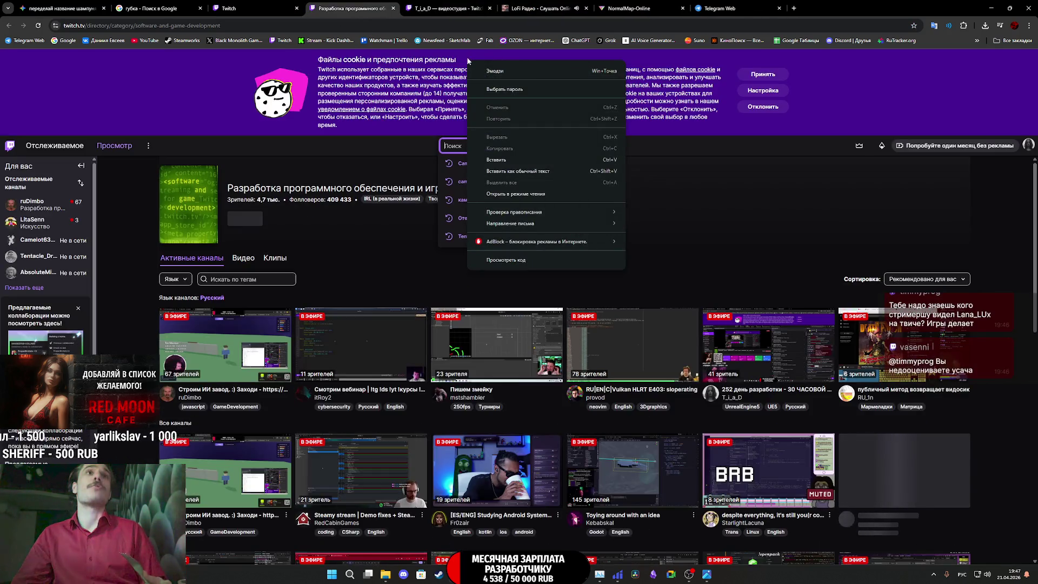
click(454, 146)
right_click(454, 147)
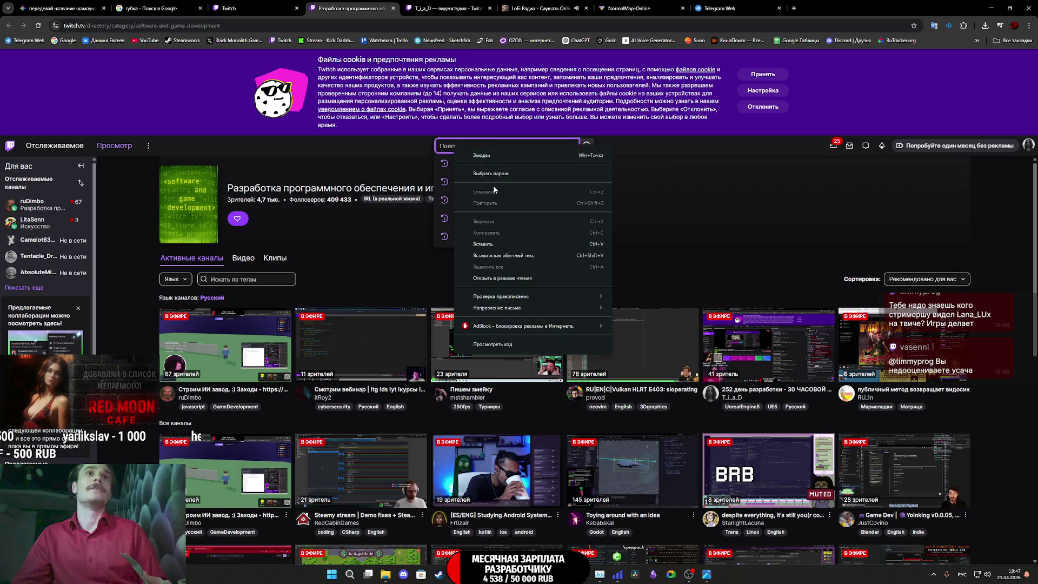
click(489, 243)
click(586, 147)
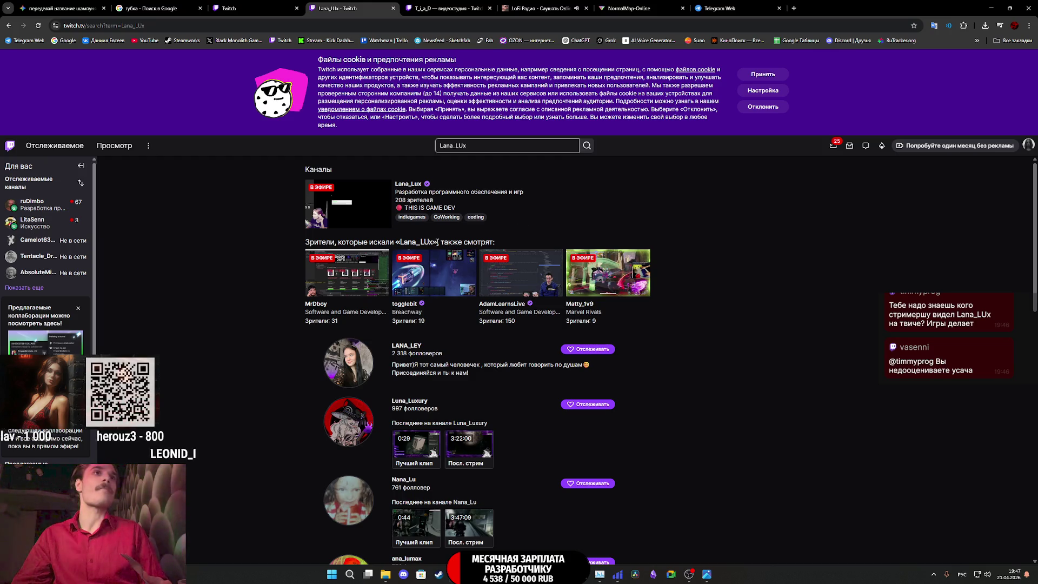
click(365, 210)
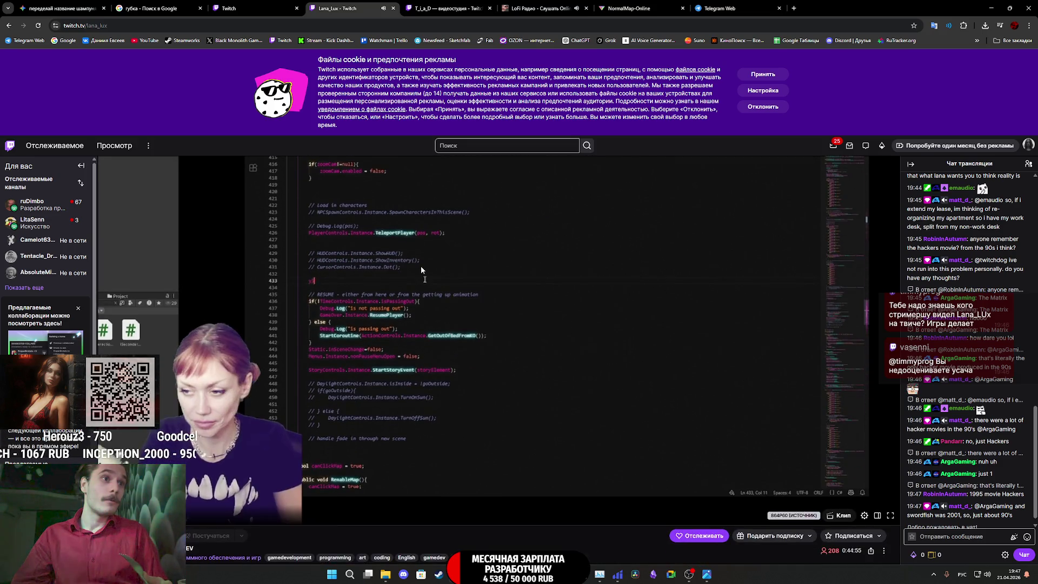
scroll(420, 265, down, 1)
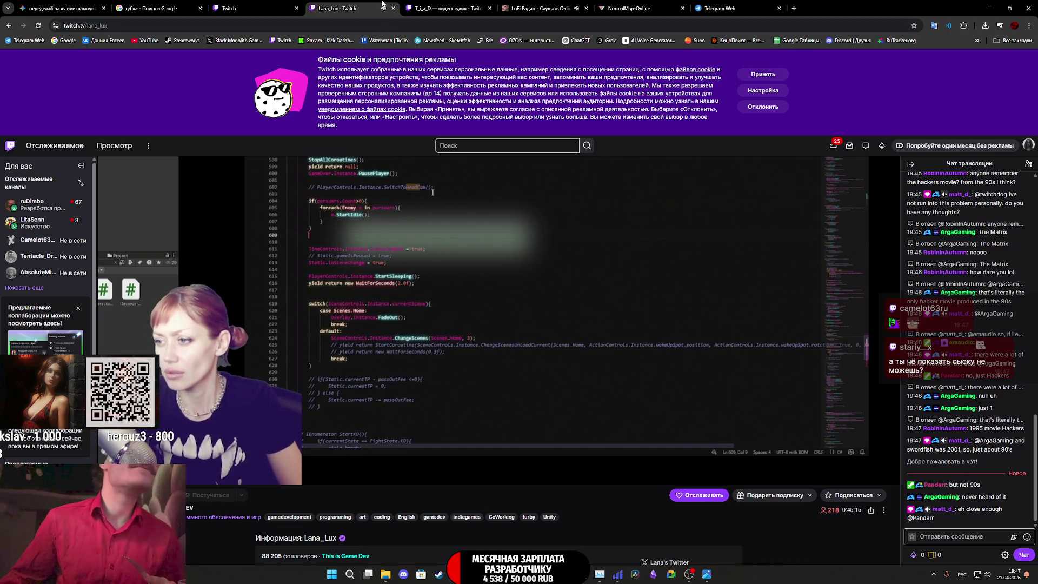
scroll(387, 381, down, 5)
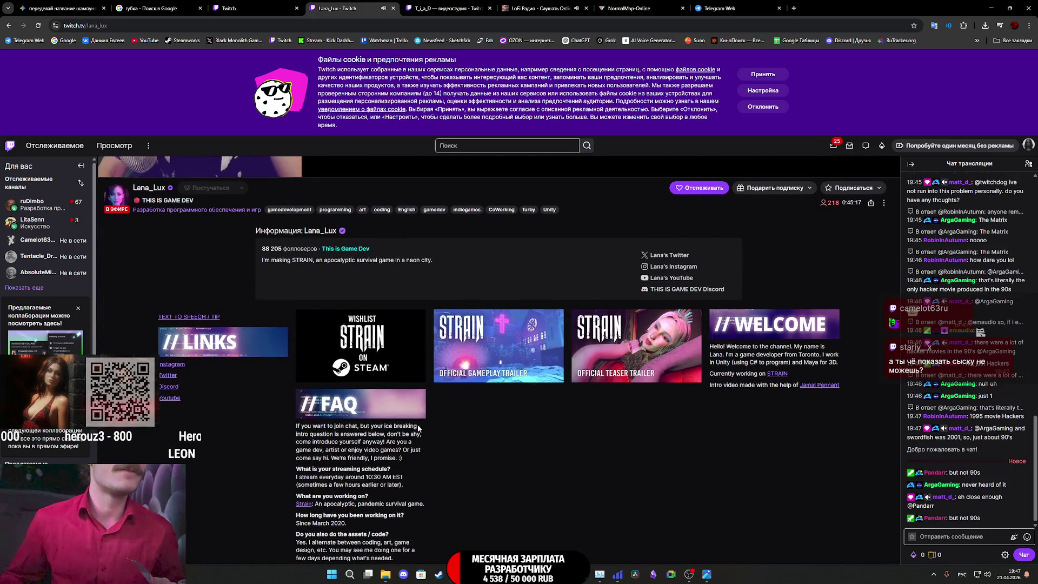
Open the STRAIN game page in a new tab, then close the Lana_Lux channel tab
scroll(455, 408, down, 1)
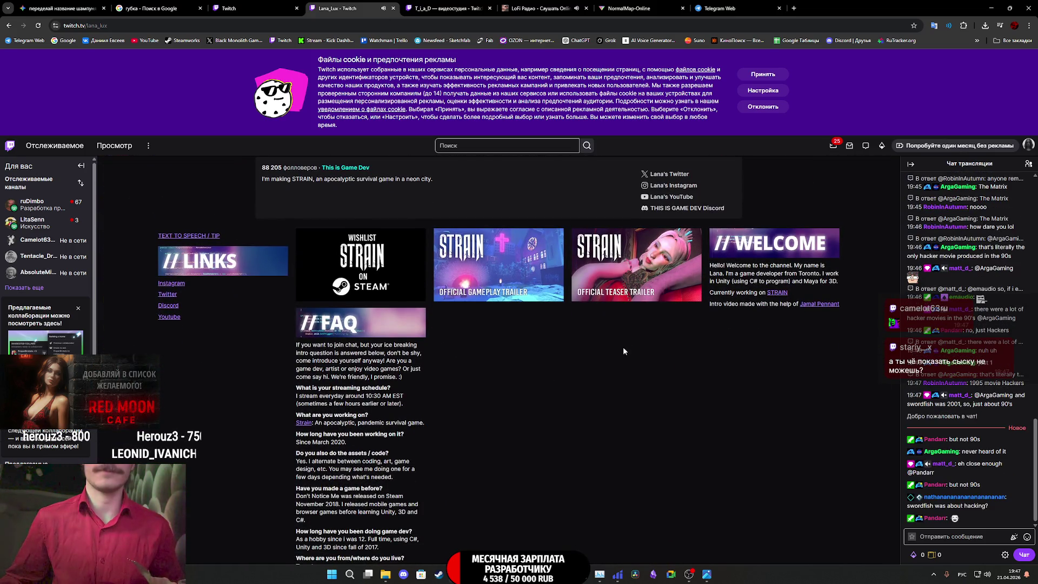
middle_click(697, 274)
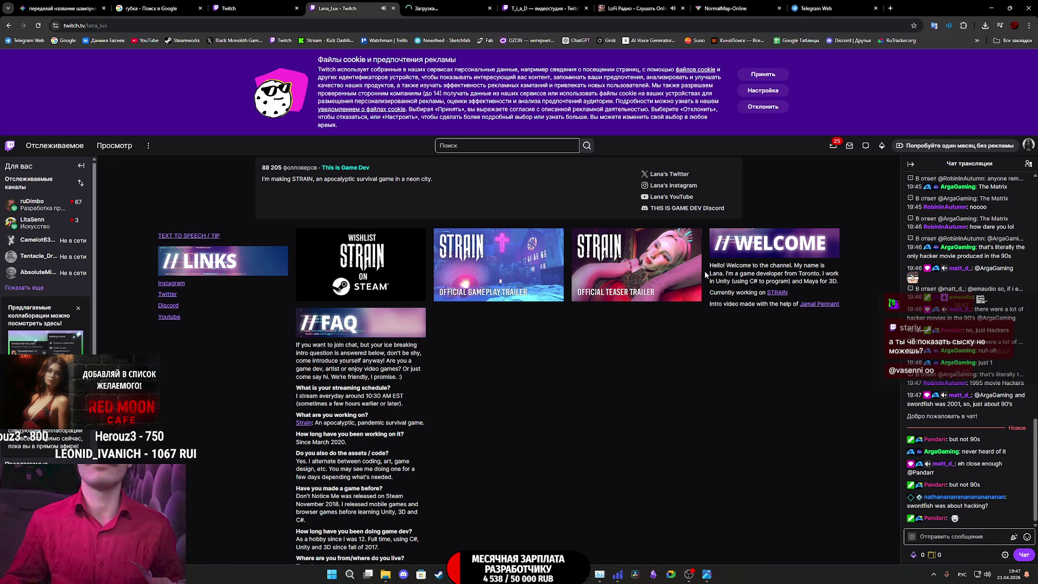
scroll(643, 310, down, 1)
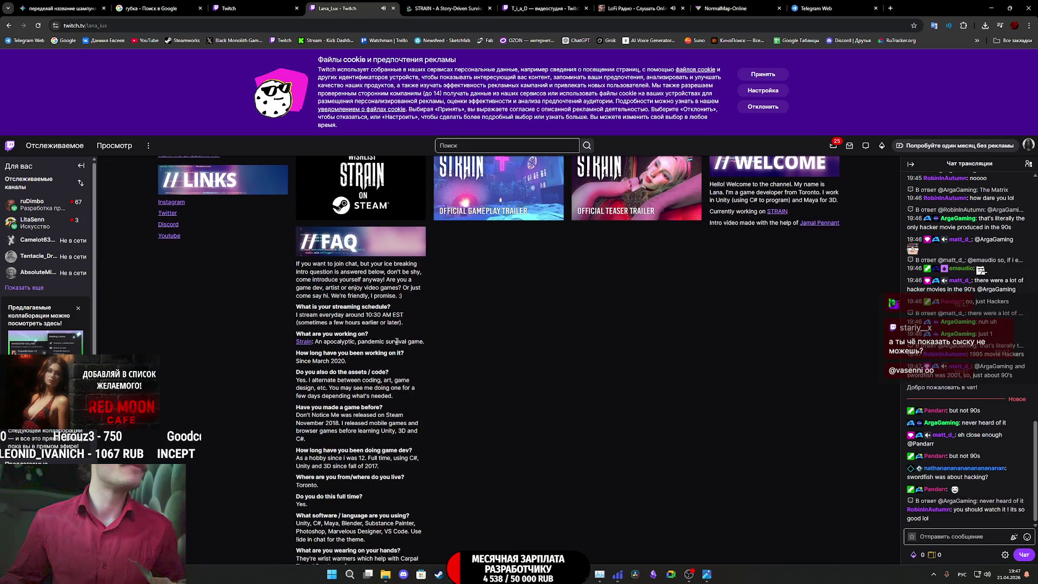
scroll(361, 319, down, 1)
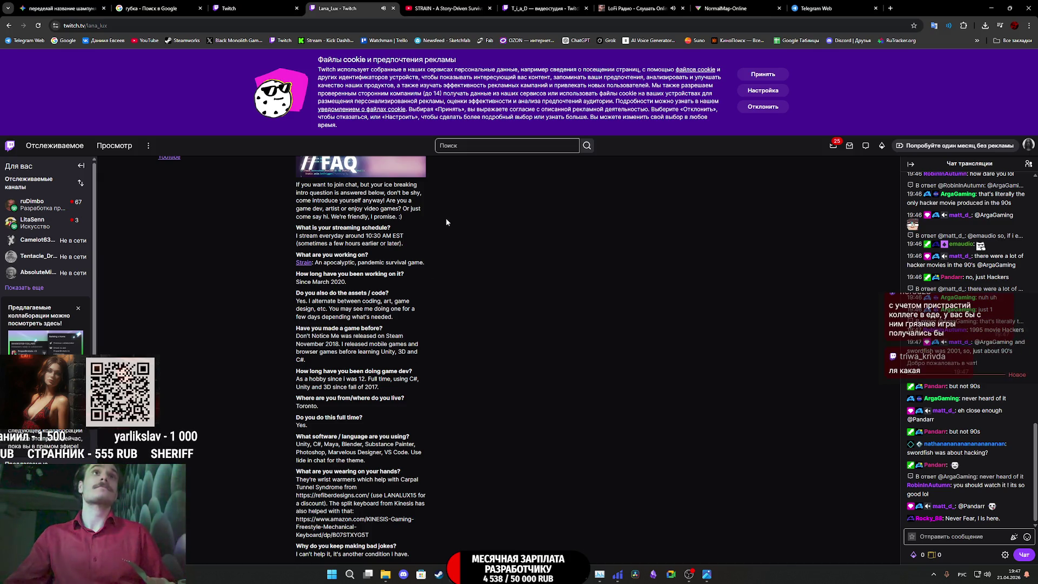
click(393, 8)
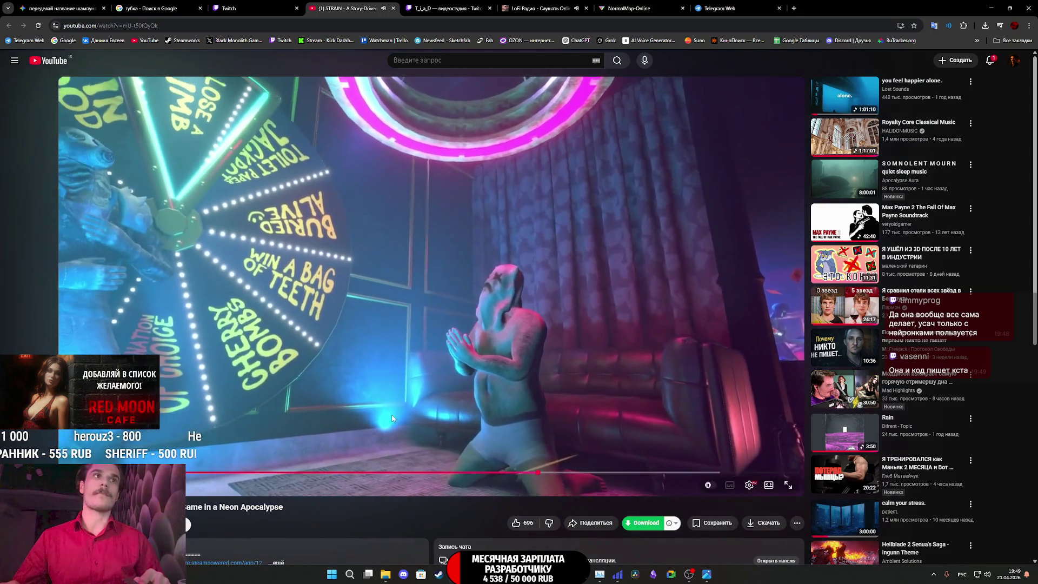
Follow the trailer description's Steam link to the Strain store page and close the YouTube tab
mouse_move(391, 414)
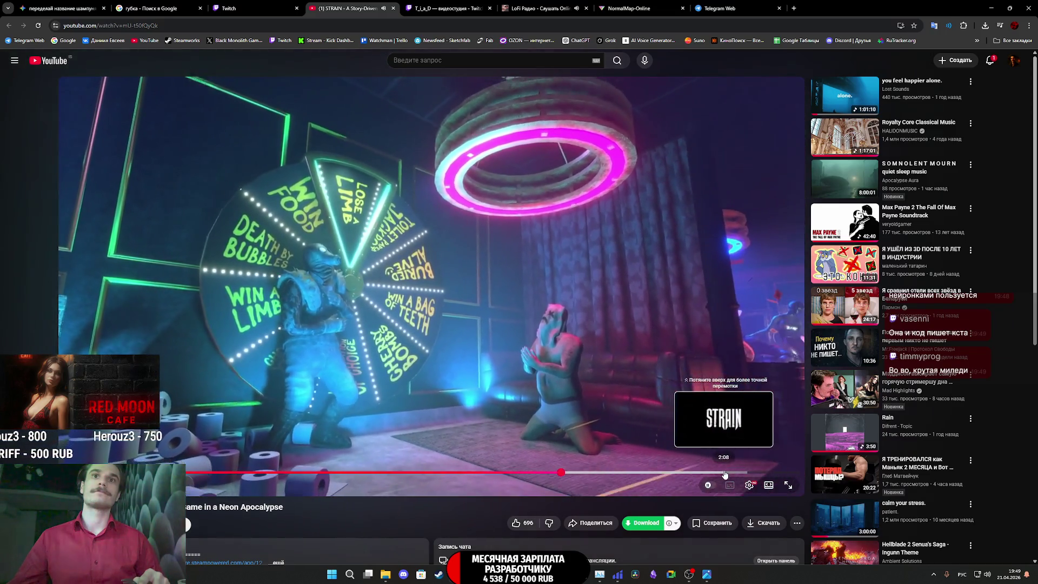
scroll(326, 413, down, 4)
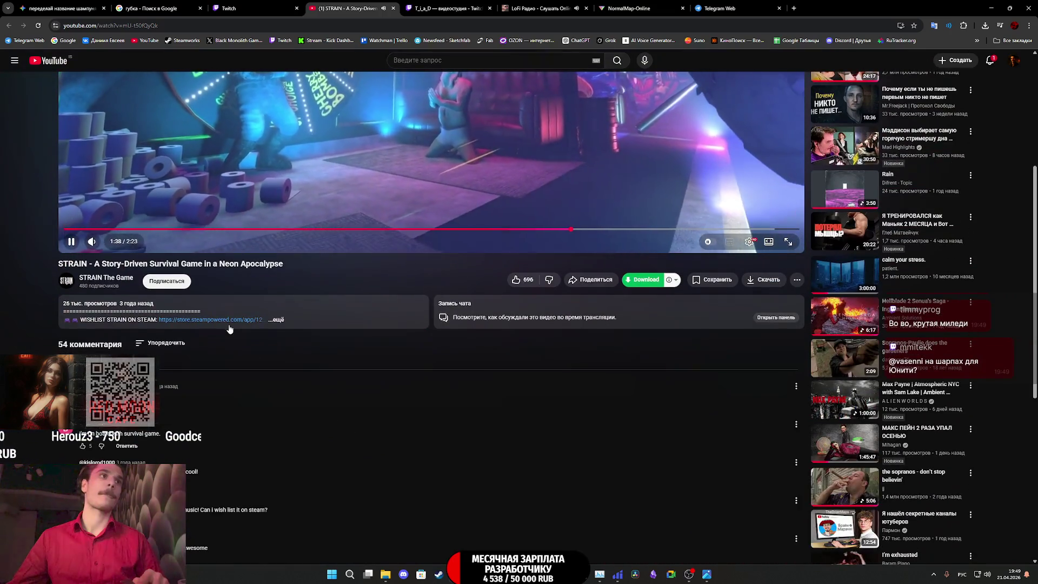
click(230, 321)
middle_click(345, 9)
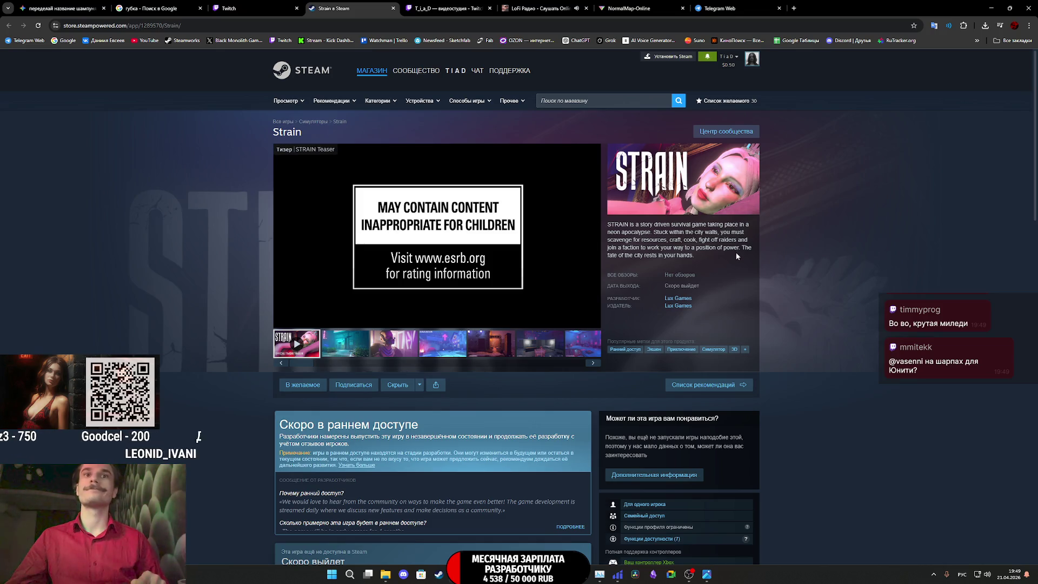
Search Steam community groups for Strain from the store page
scroll(749, 271, down, 4)
scroll(751, 273, down, 6)
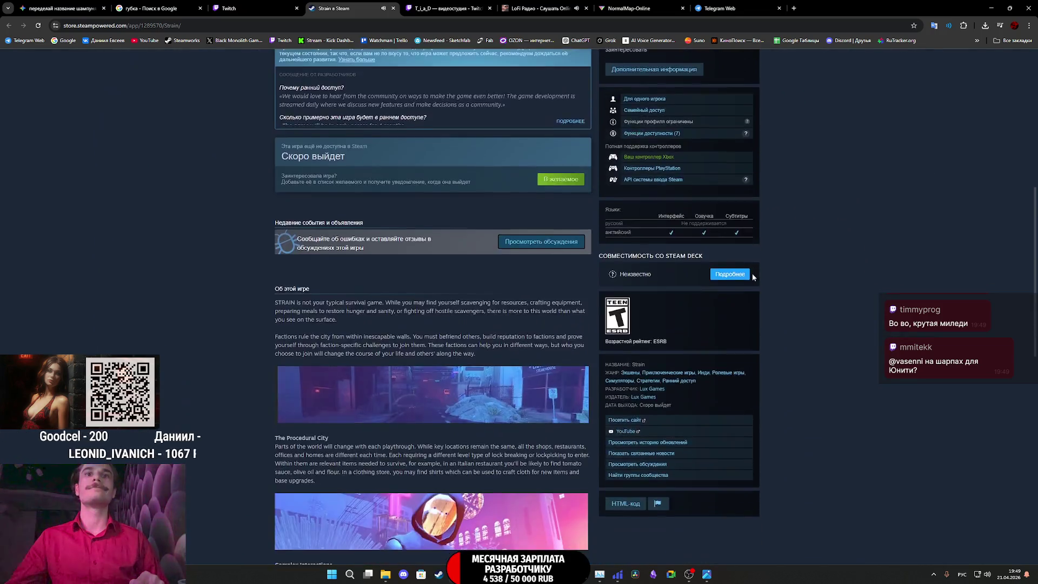
click(677, 352)
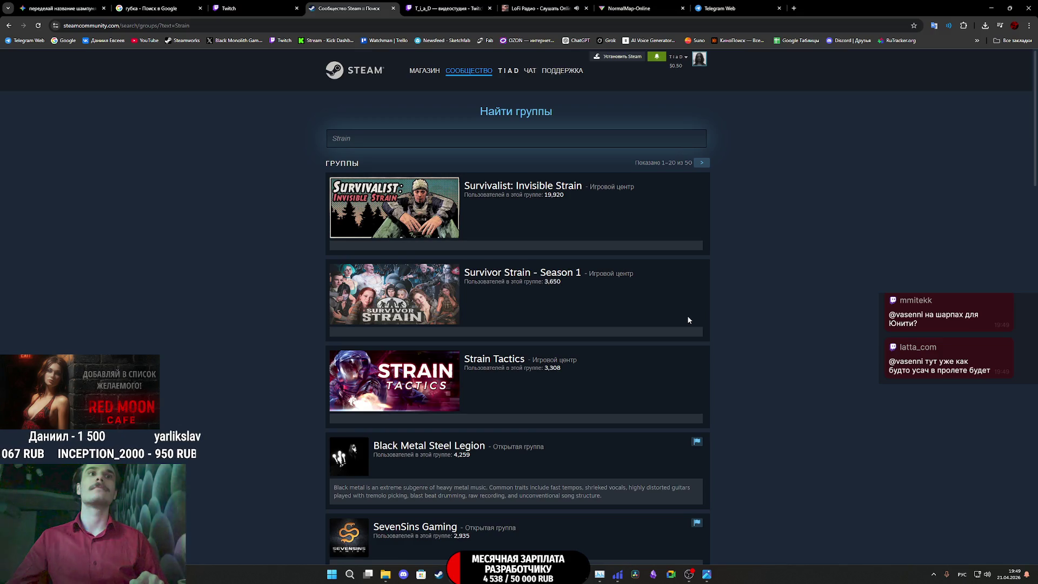
Check the STRAIN group's member count, close the Steam tab, then return to Substance 3D Painter via Twitch
scroll(688, 320, down, 5)
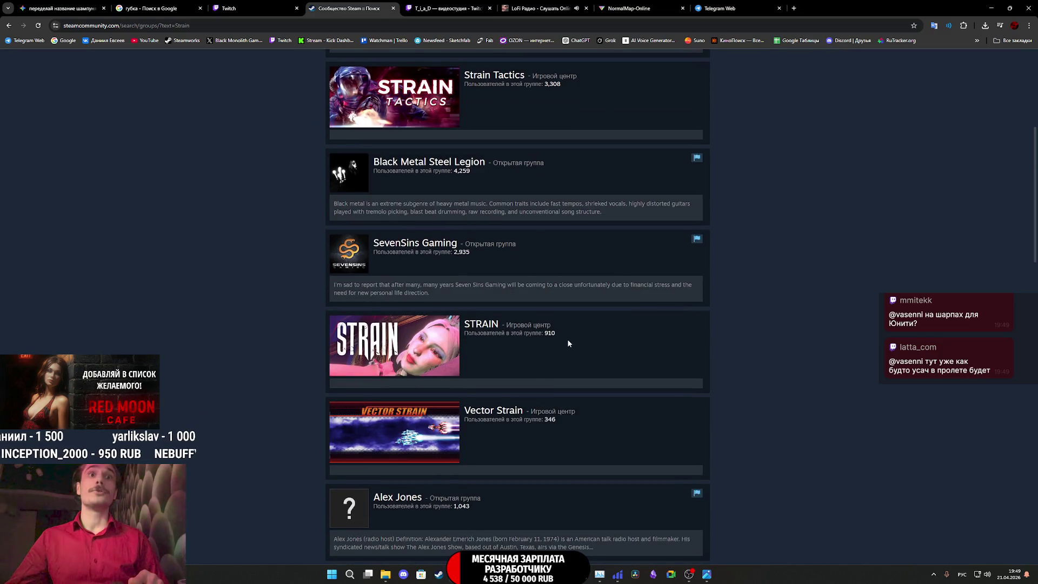
drag(558, 332, 528, 334)
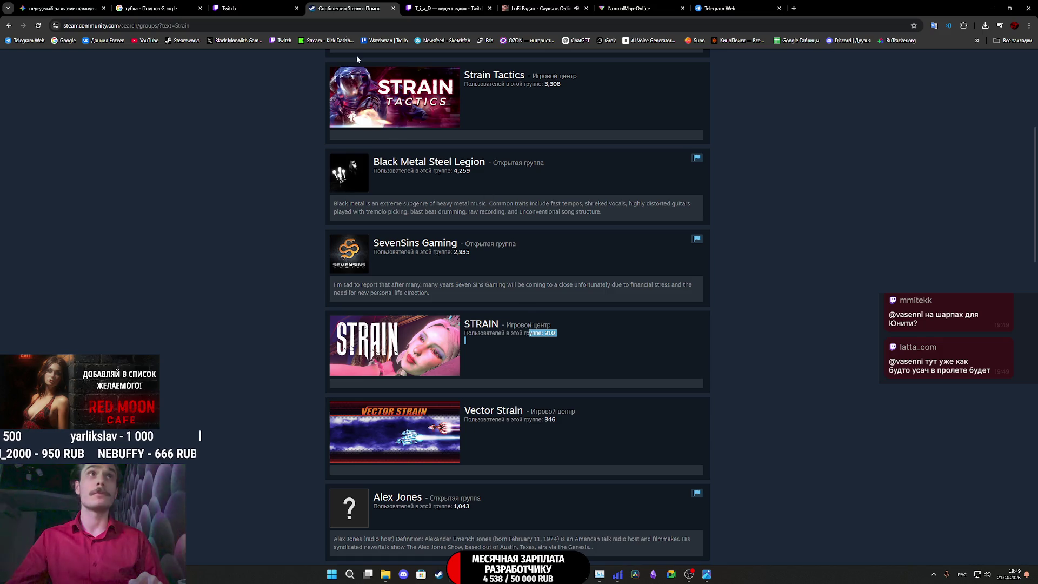
middle_click(346, 4)
click(269, 7)
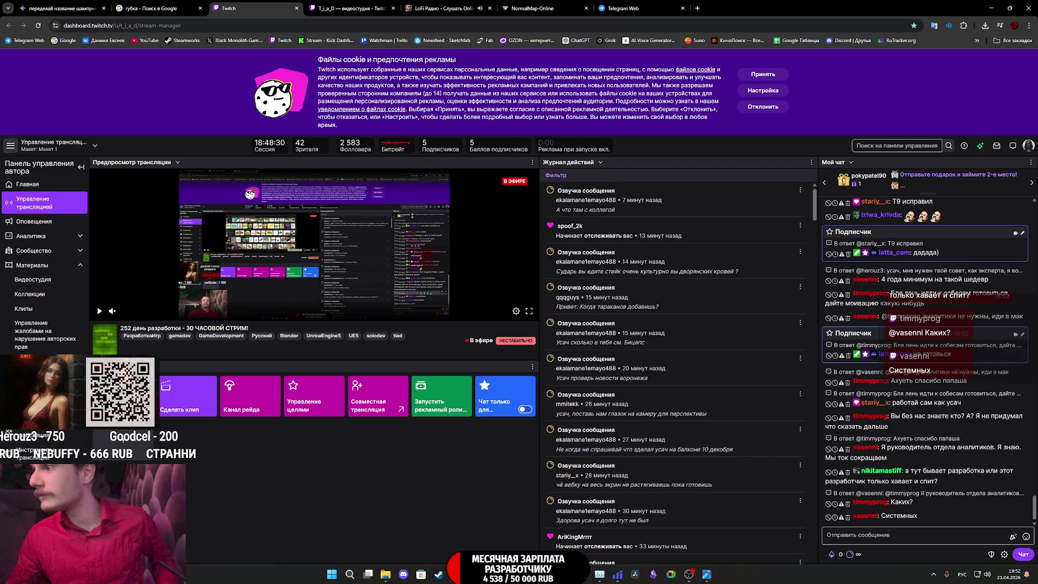
key(alt+Tab)
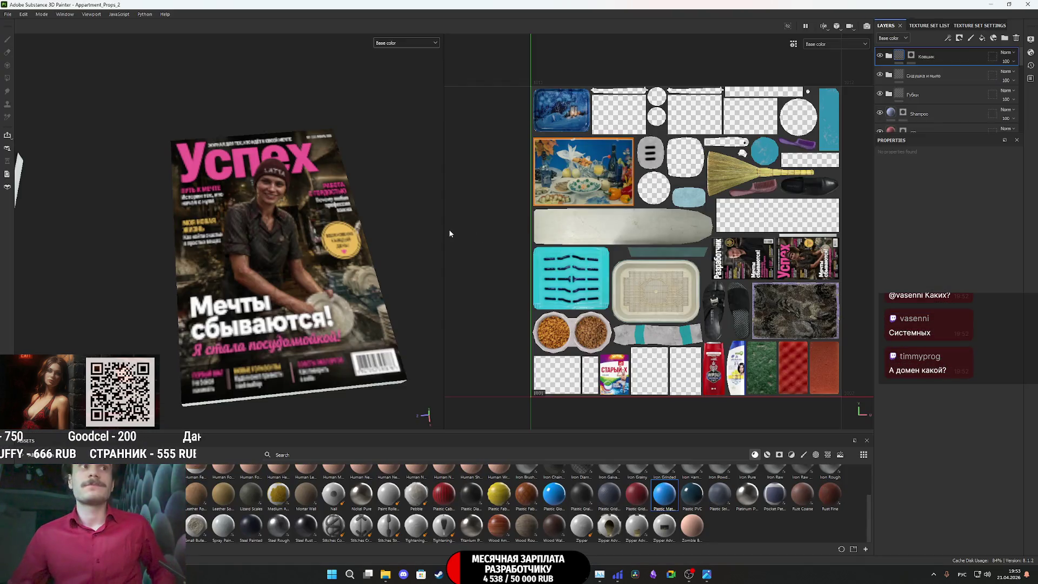
key(f)
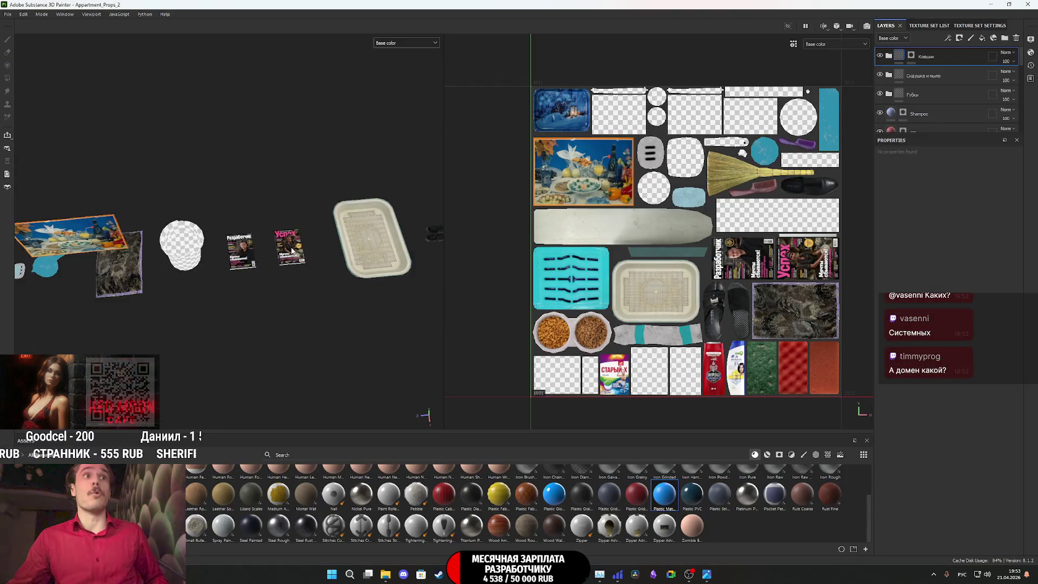
scroll(292, 251, up, 5)
scroll(290, 252, up, 5)
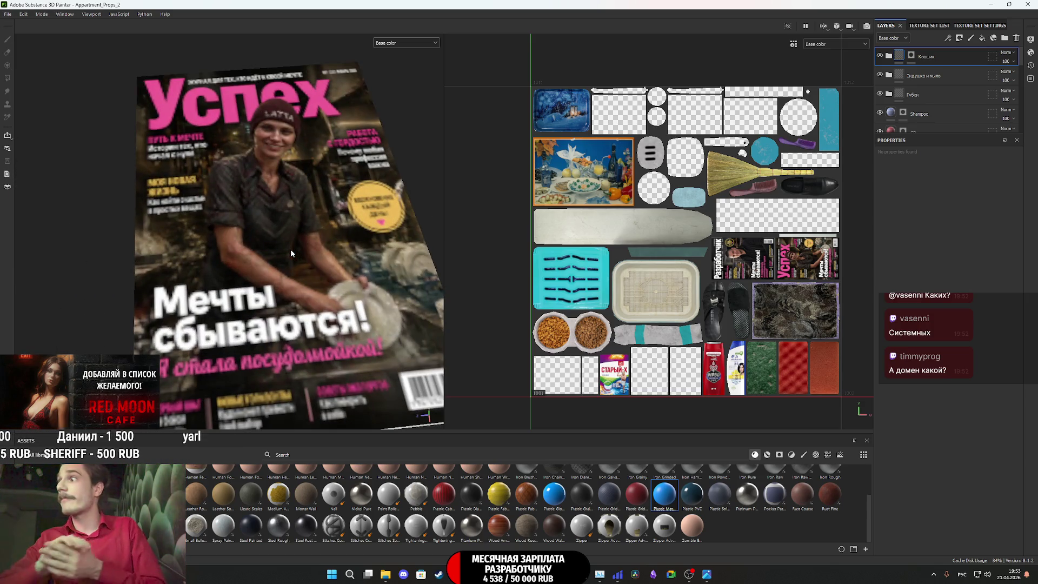